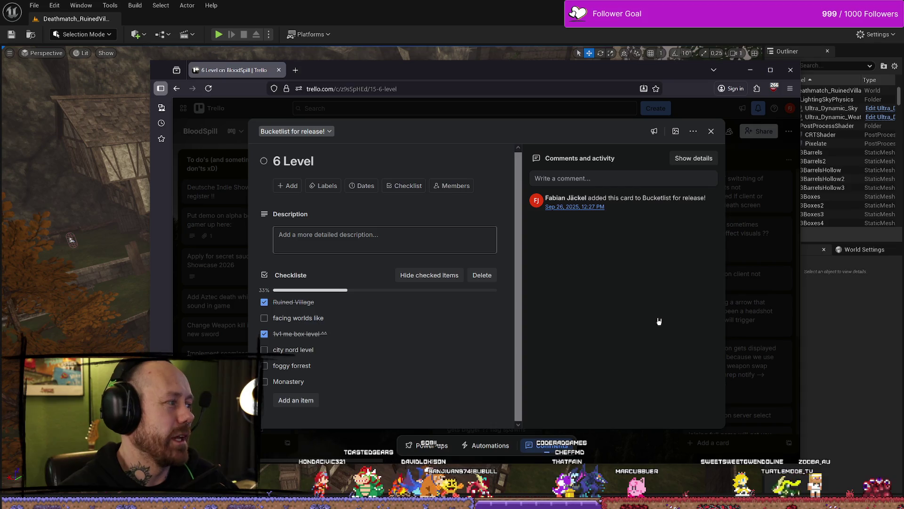
# Step: Close the 6 Level card and open a blank new browser tab
pyautogui.press('Escape')
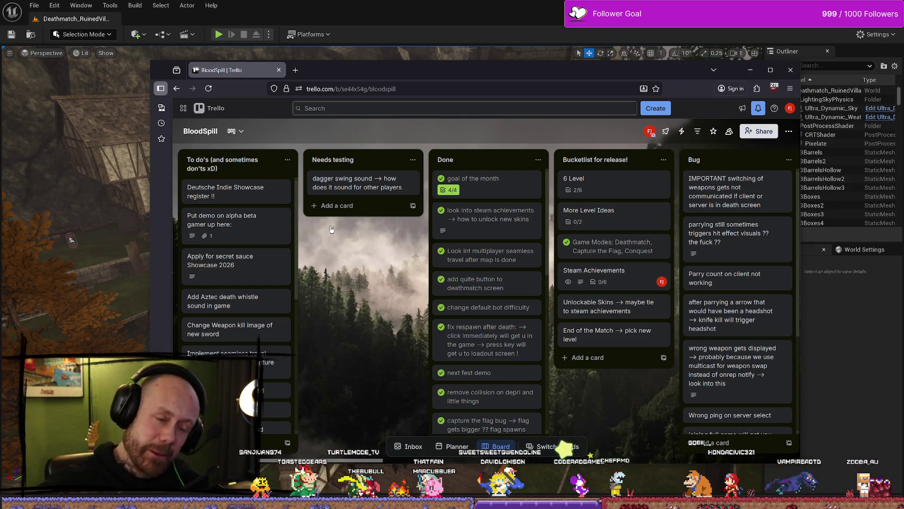
pyautogui.click(296, 70)
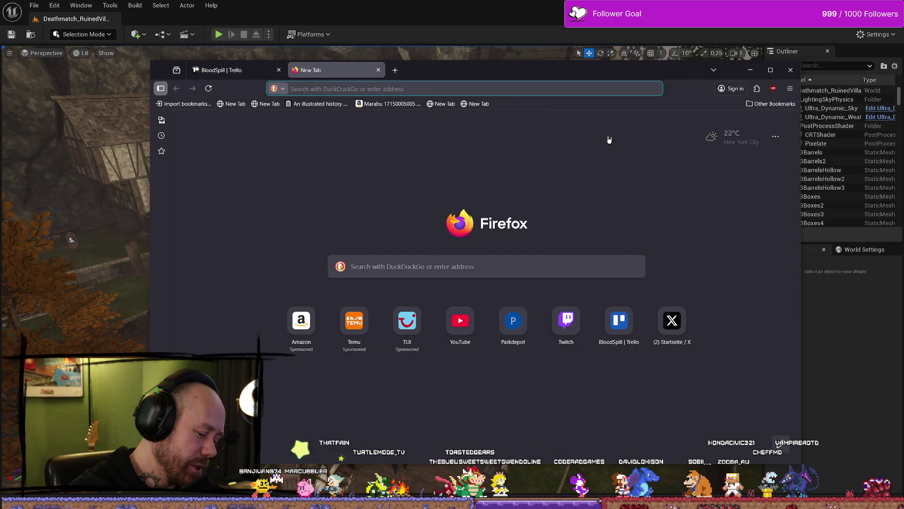
# Step: Enter twitter.com in the address bar, correcting the typos, and load the X home feed
pyautogui.write('tre')
pyautogui.press('BackSpace')
pyautogui.press('BackSpace')
pyautogui.press('BackSpace')
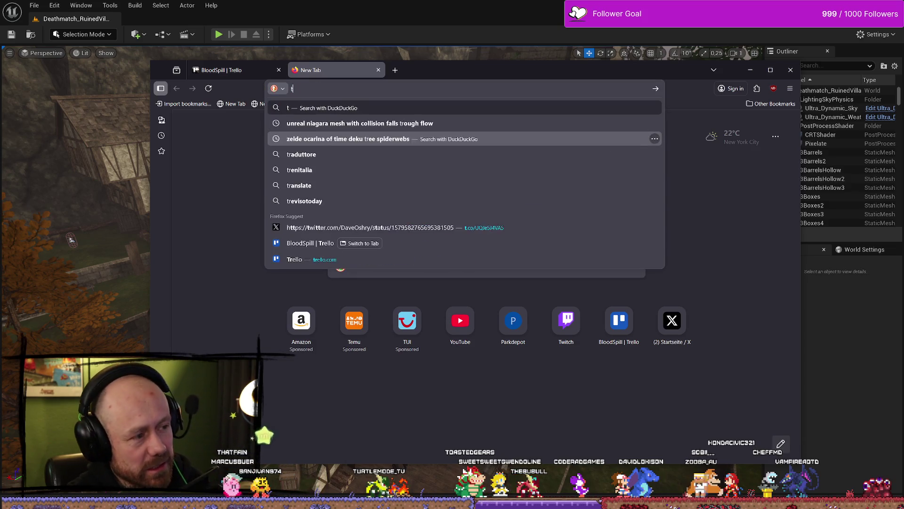
pyautogui.press('BackSpace')
pyautogui.write('te')
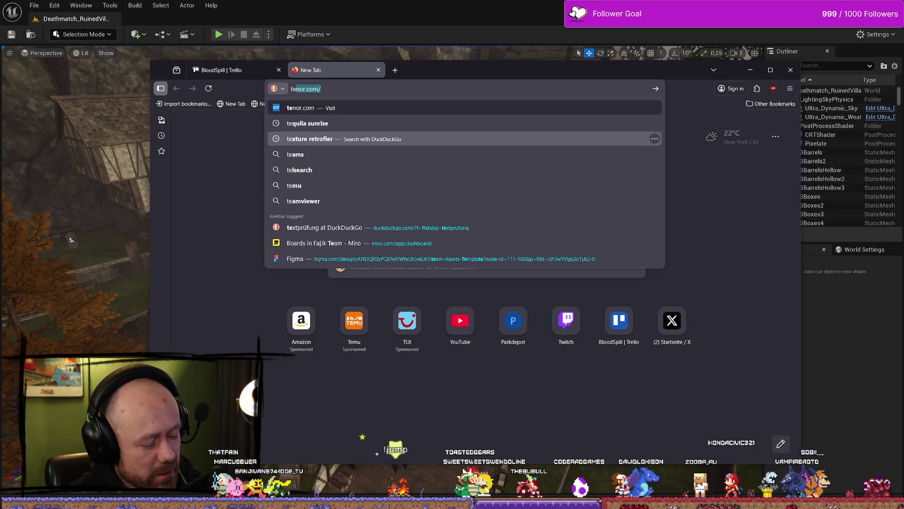
pyautogui.write('wi')
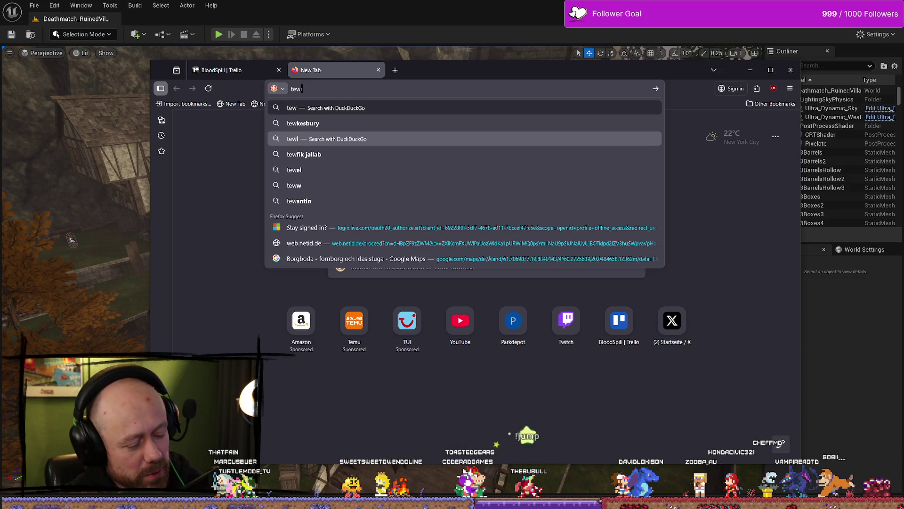
pyautogui.write('tter')
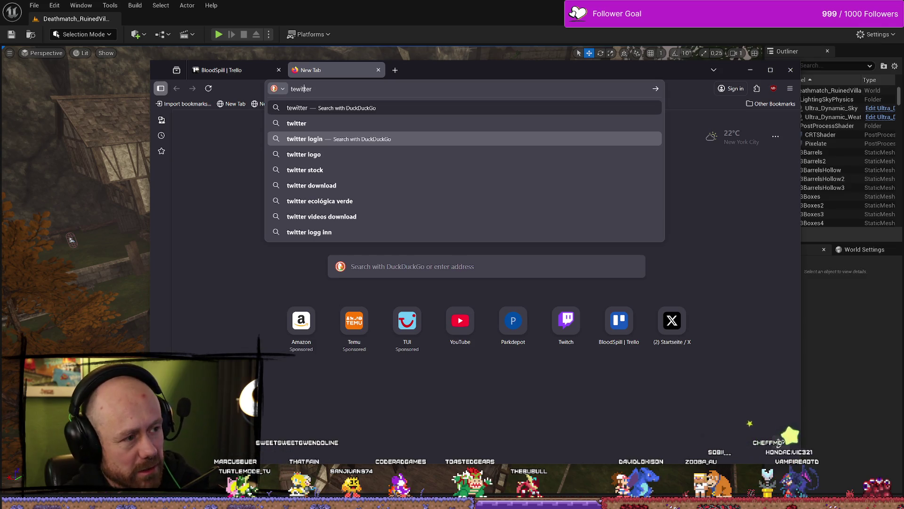
pyautogui.press('BackSpace')
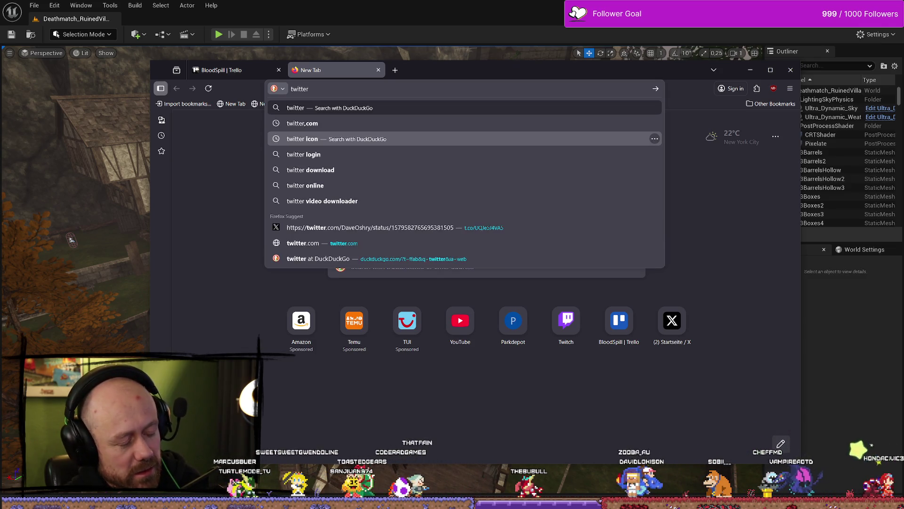
pyautogui.press('Down')
pyautogui.press('Down')
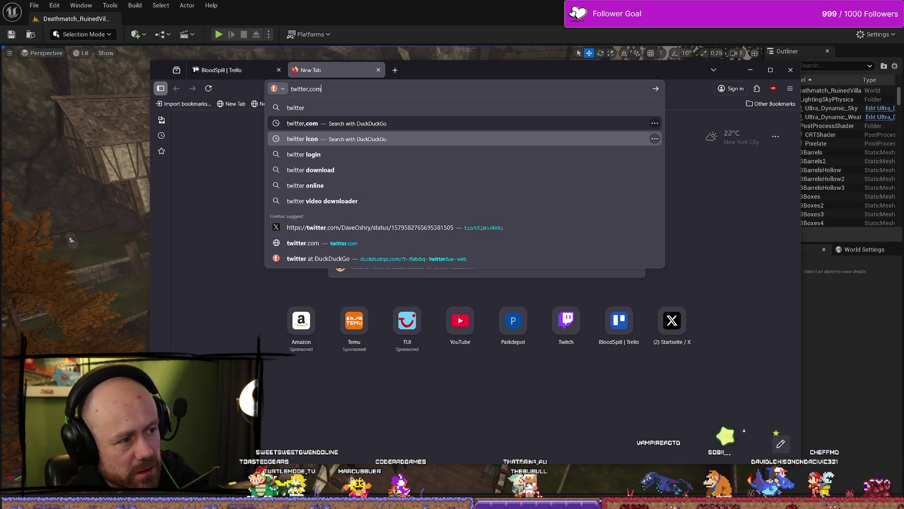
pyautogui.press('Up')
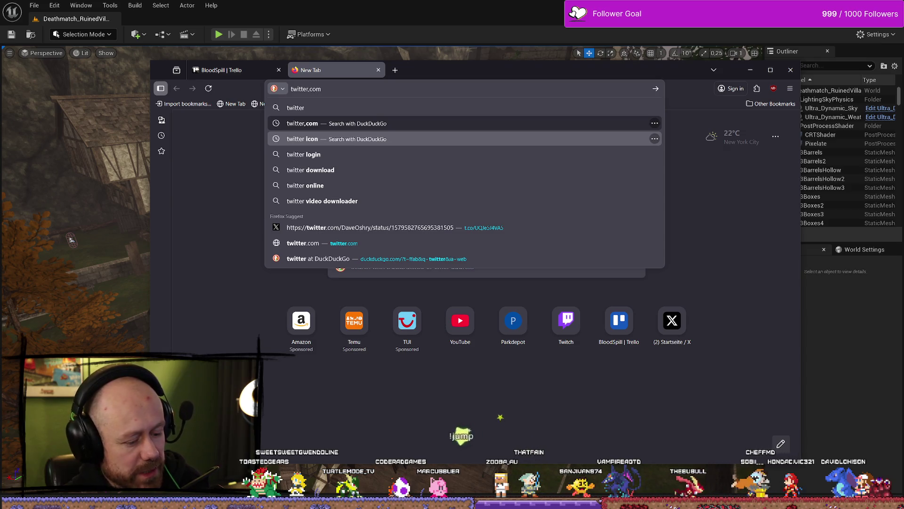
pyautogui.press('BackSpace')
pyautogui.write('.com')
pyautogui.press('Return')
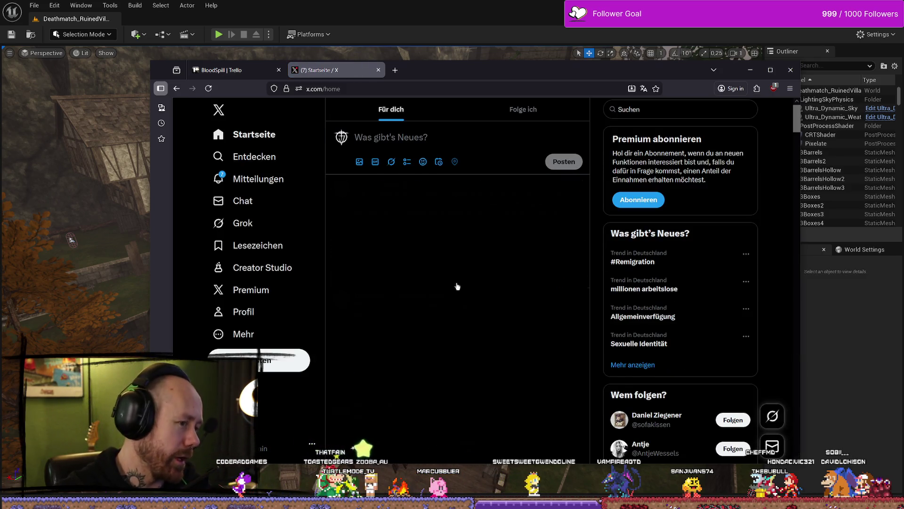
# Step: View notifications, maximize the browser, and open the Capture the Flag announcement post
pyautogui.click(295, 177)
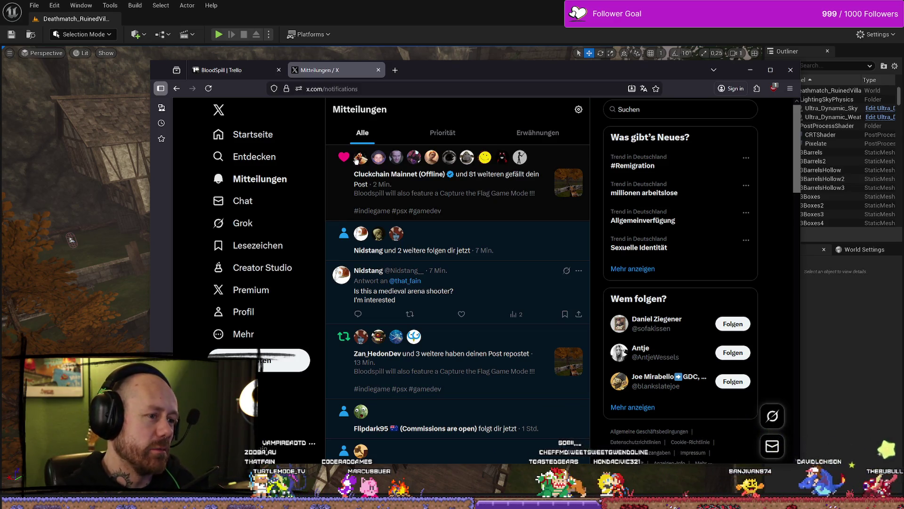
pyautogui.hotkey('alt', 'Left')
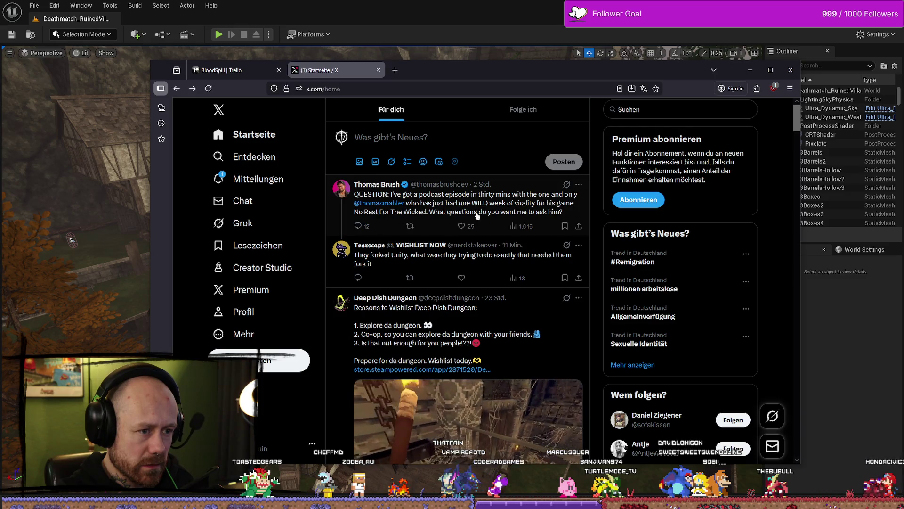
pyautogui.moveTo(394, 207)
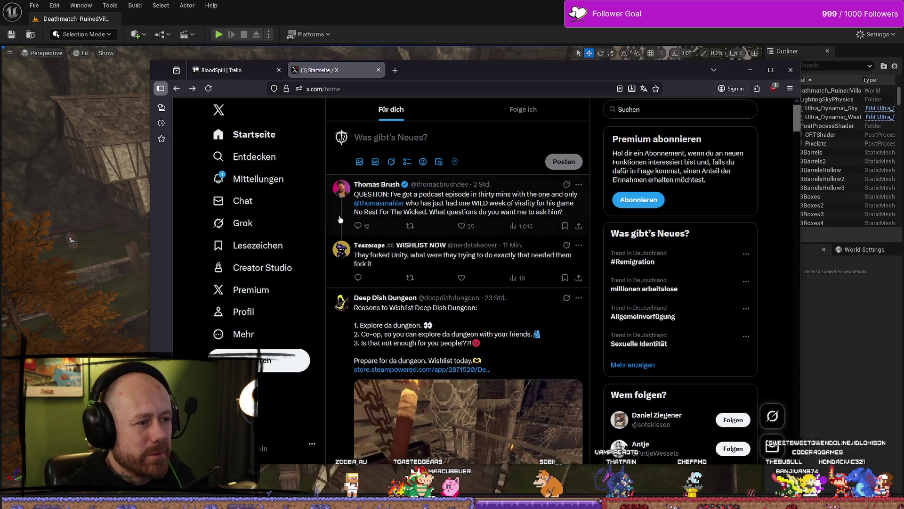
pyautogui.click(264, 179)
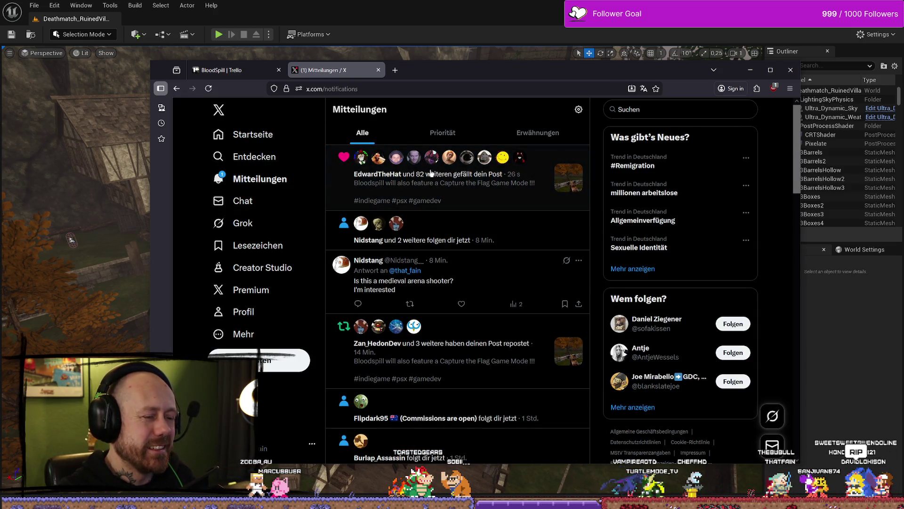
pyautogui.click(771, 71)
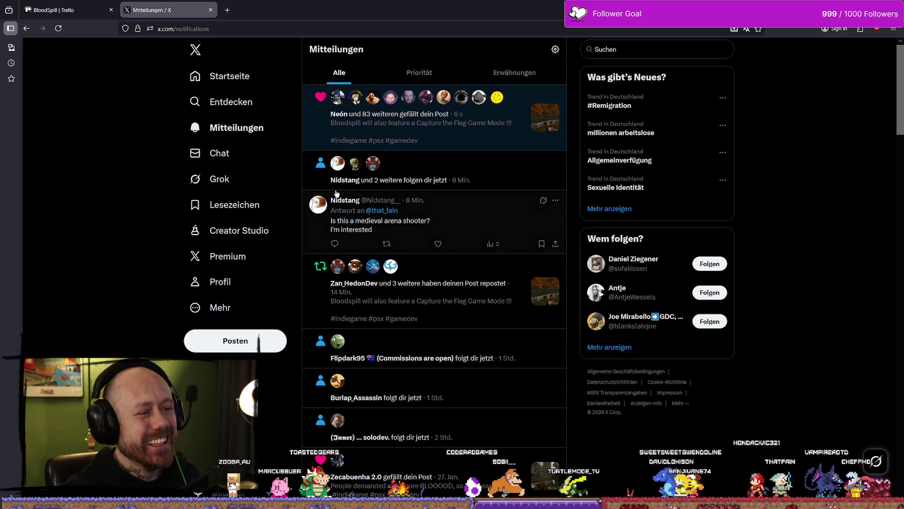
pyautogui.click(453, 140)
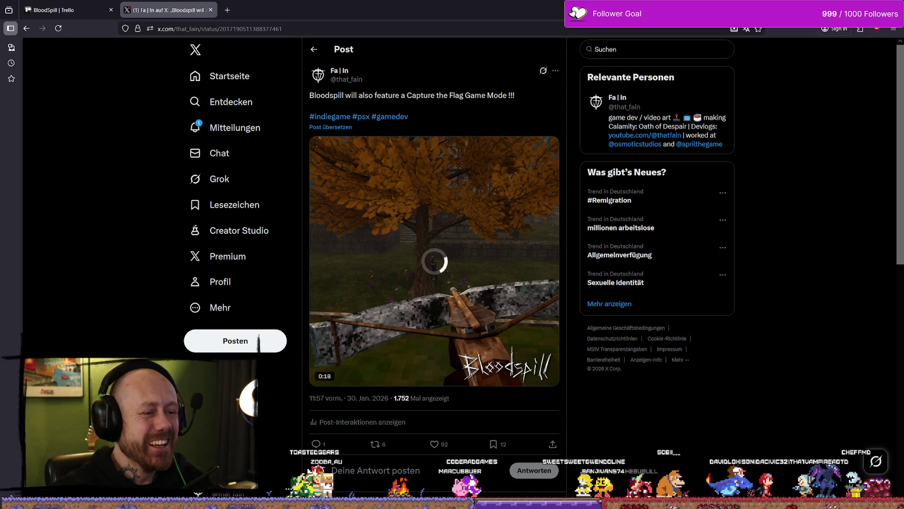
# Step: Play the Bloodspill gameplay video, move Spotify aside, and scroll down to the replies
pyautogui.click(362, 256)
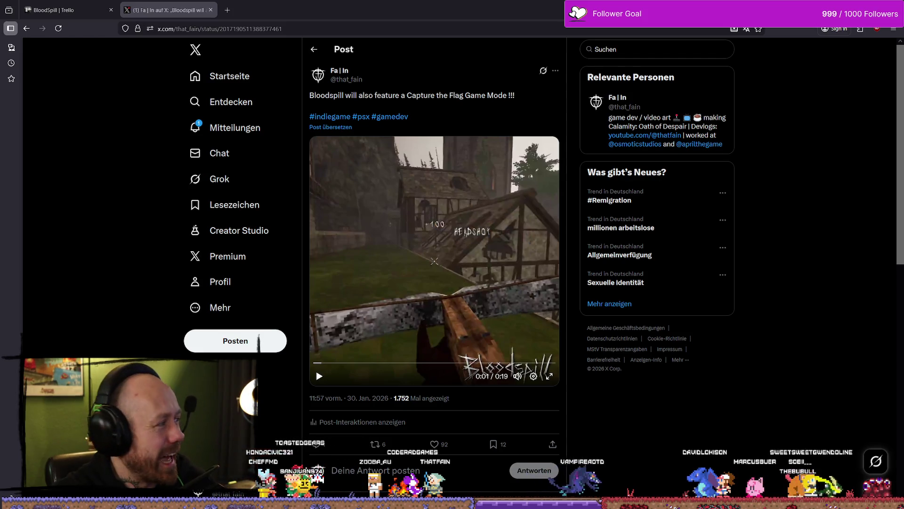
pyautogui.hotkey('alt', 'Tab')
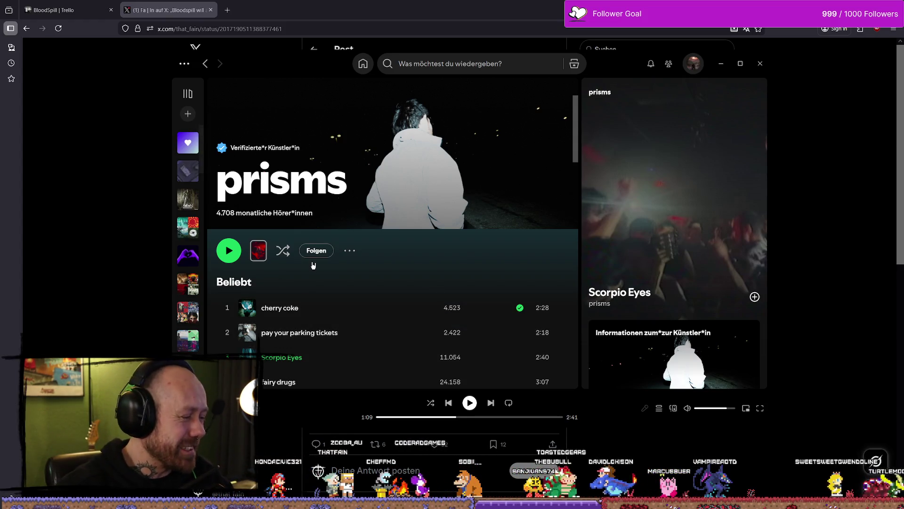
pyautogui.moveTo(633, 72)
pyautogui.mouseDown()
pyautogui.moveTo(712, 70)
pyautogui.moveTo(0, 71)
pyautogui.mouseUp()
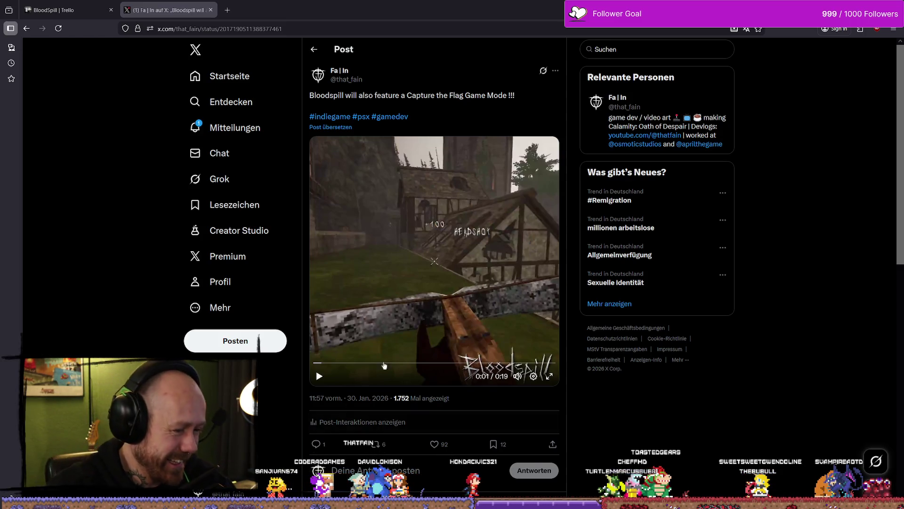
pyautogui.scroll(-2, 384, 365)
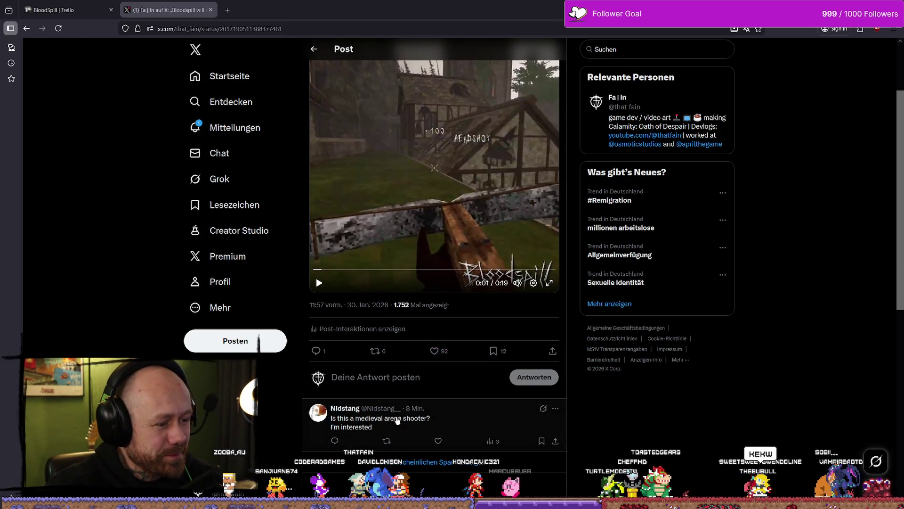
# Step: Open the medieval arena shooter reply, like it, and answer 'Yuuuuusssss it is :)'
pyautogui.click(383, 425)
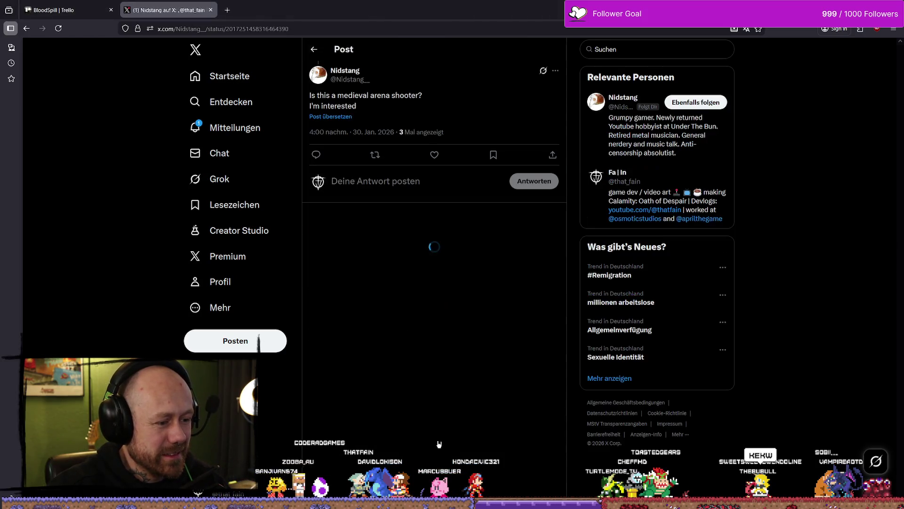
pyautogui.click(434, 155)
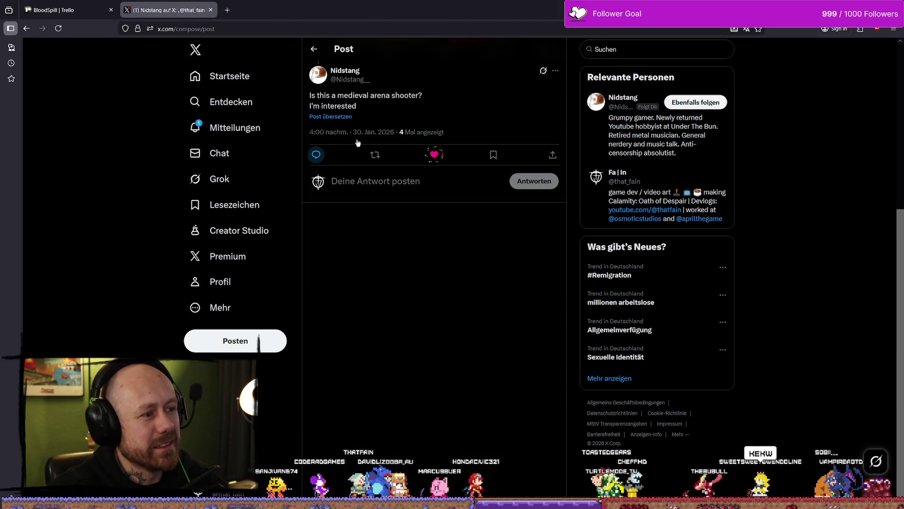
pyautogui.write('Yuu')
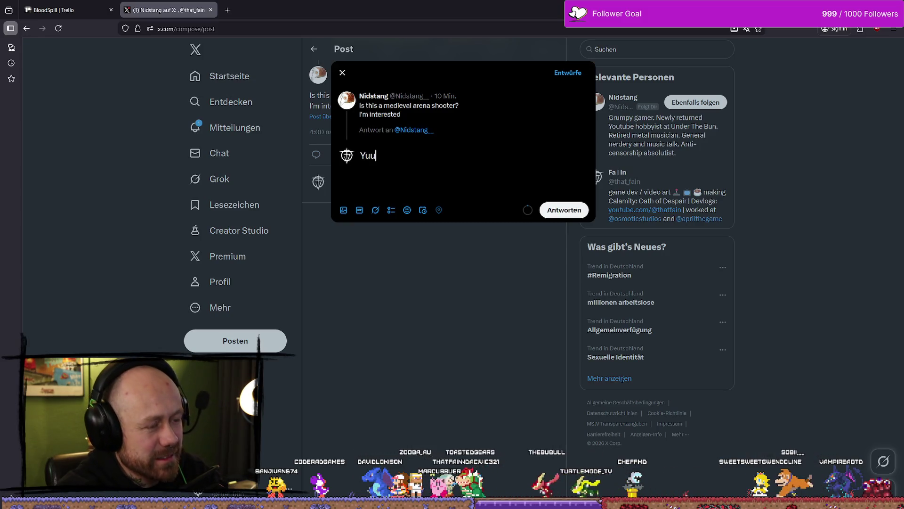
pyautogui.write('uuusssss it is :)')
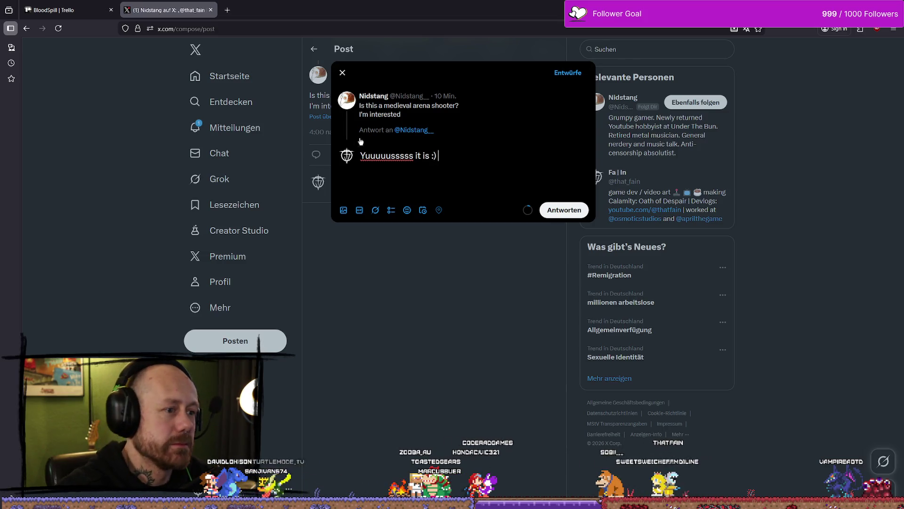
pyautogui.hotkey('ctrl', 'Return')
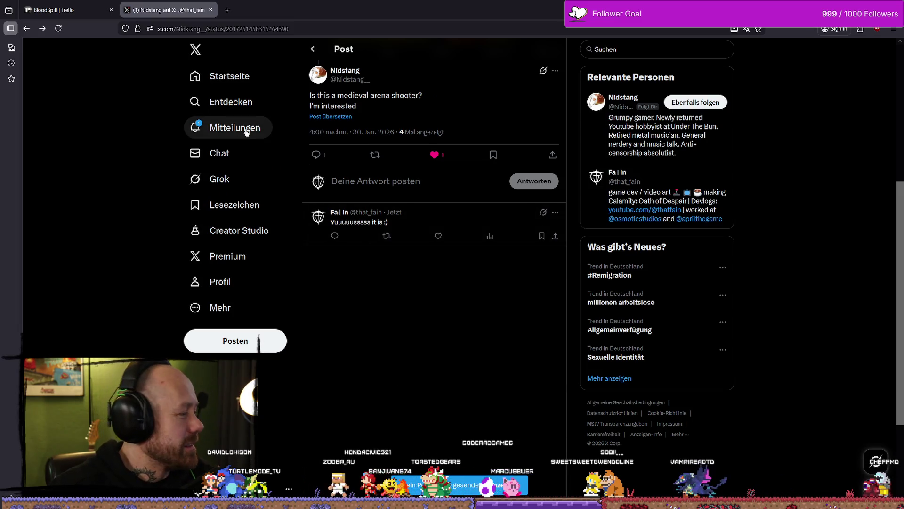
pyautogui.click(246, 132)
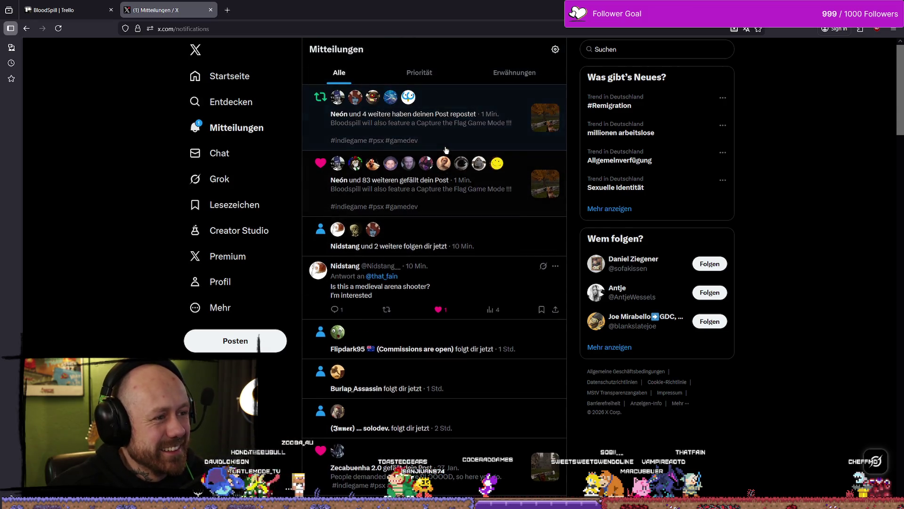
# Step: Load bsky.app in the current tab by typing 'blue' in the address bar
pyautogui.click(301, 27)
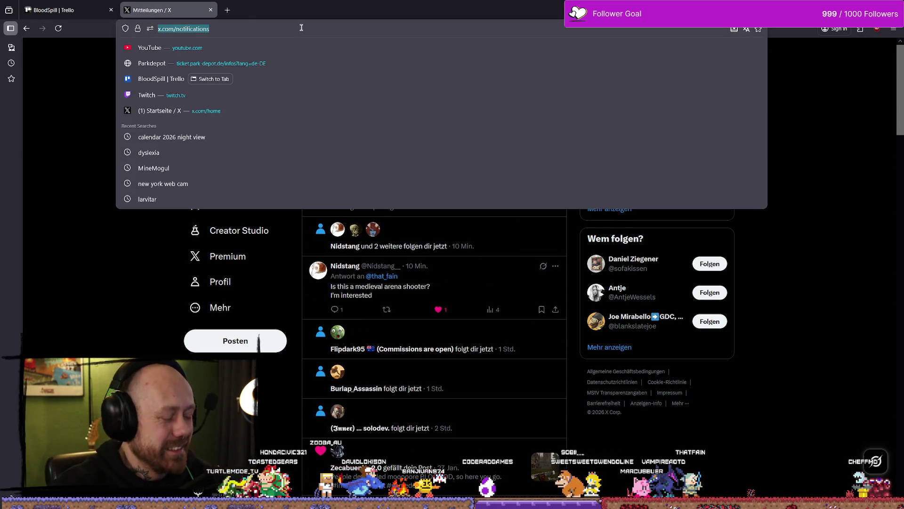
pyautogui.write('blue')
pyautogui.press('Down')
pyautogui.press('Down')
pyautogui.press('Down')
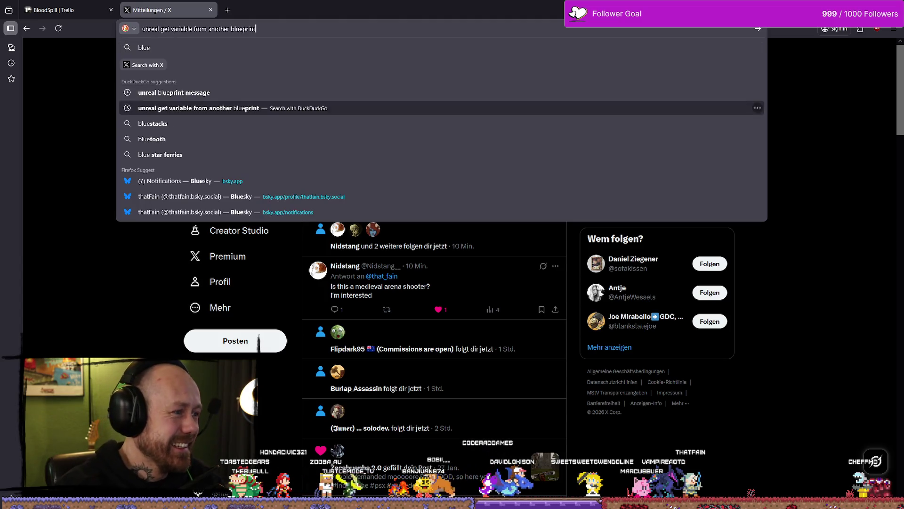
pyautogui.press('Return')
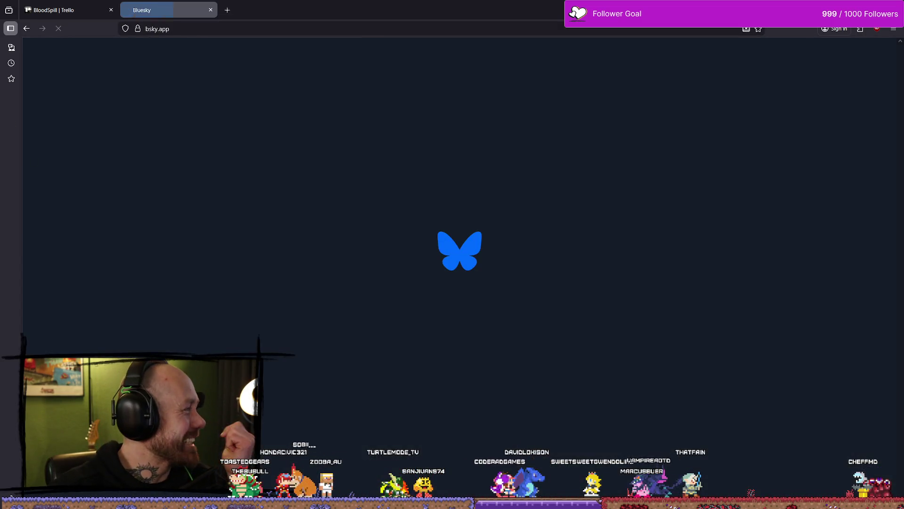
pyautogui.hotkey('alt', 'Tab')
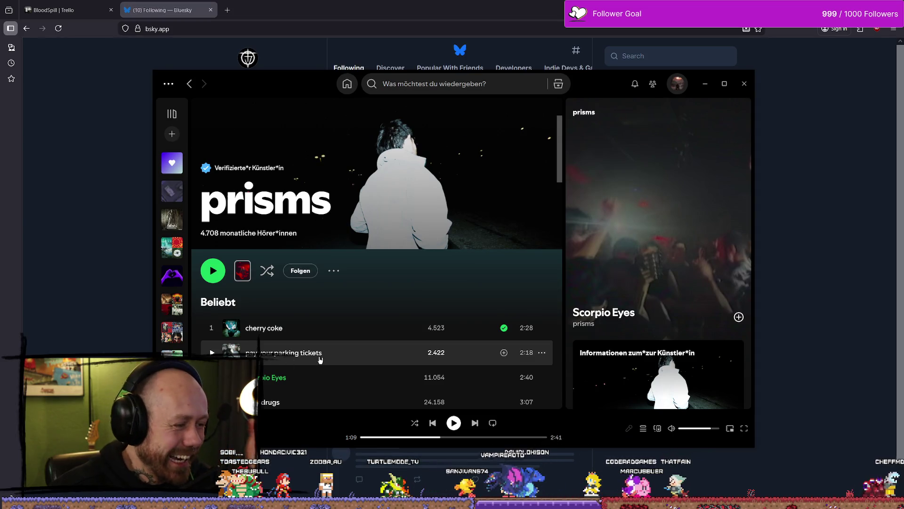
pyautogui.hotkey('alt', 'Tab')
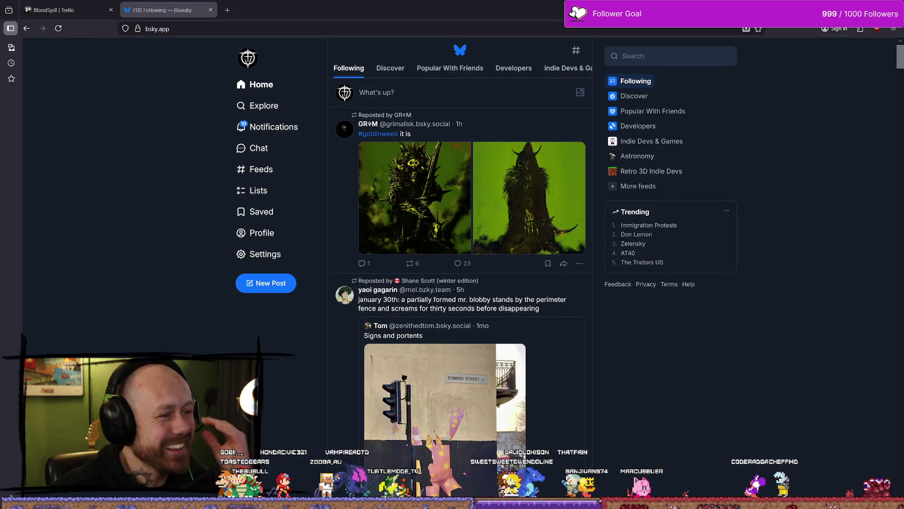
# Step: Check Bluesky notifications and scroll the account's profile posts, then return to Unreal Editor
pyautogui.click(283, 128)
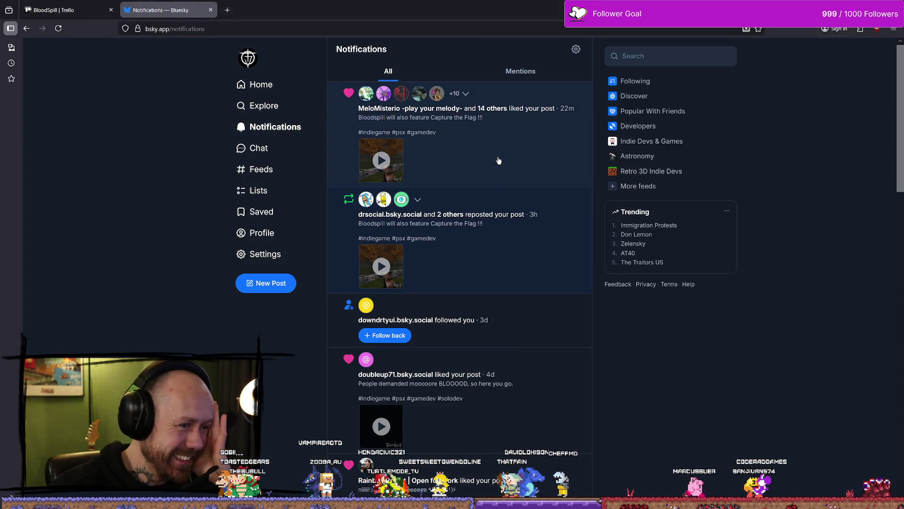
pyautogui.click(269, 231)
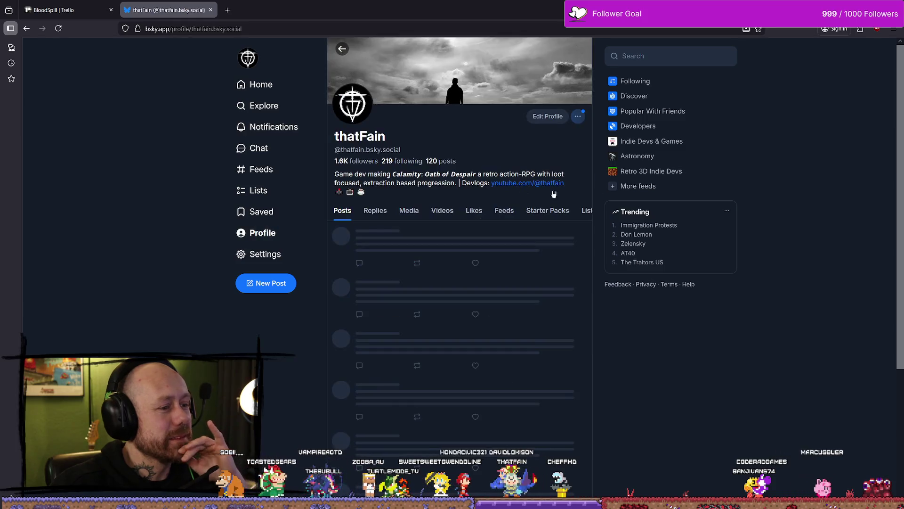
pyautogui.scroll(-8, 439, 146)
pyautogui.scroll(-4, 438, 146)
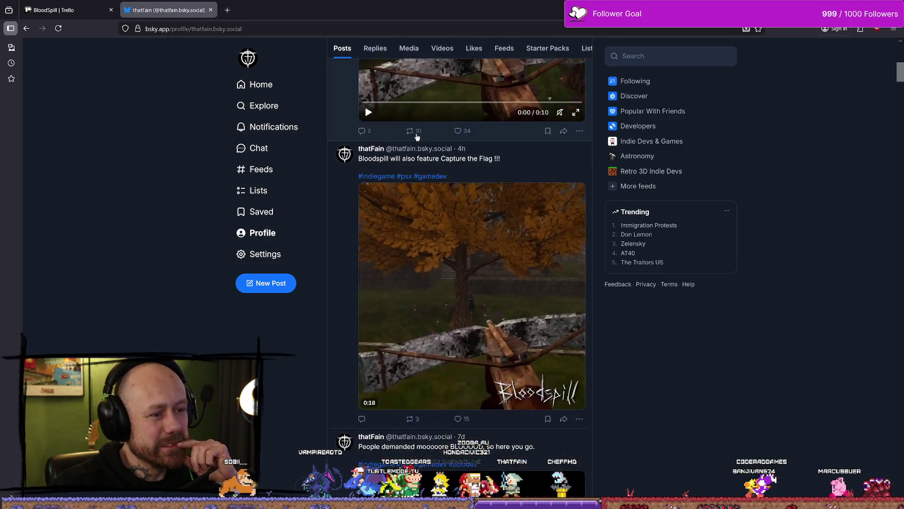
pyautogui.click(263, 233)
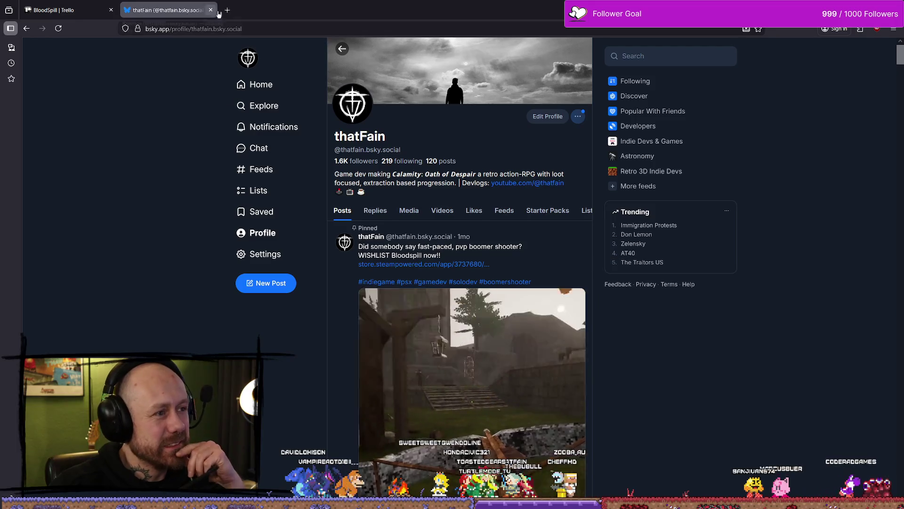
pyautogui.hotkey('alt', 'Tab')
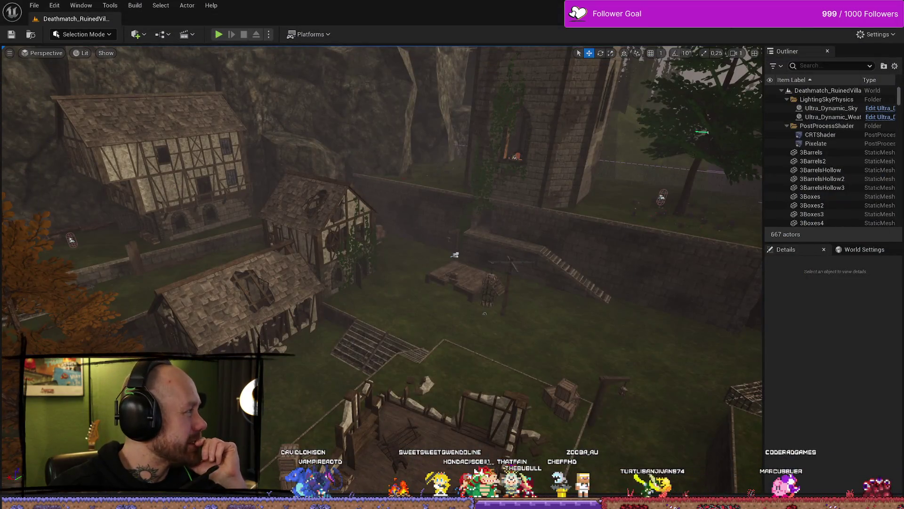
pyautogui.hotkey('alt', 'Tab')
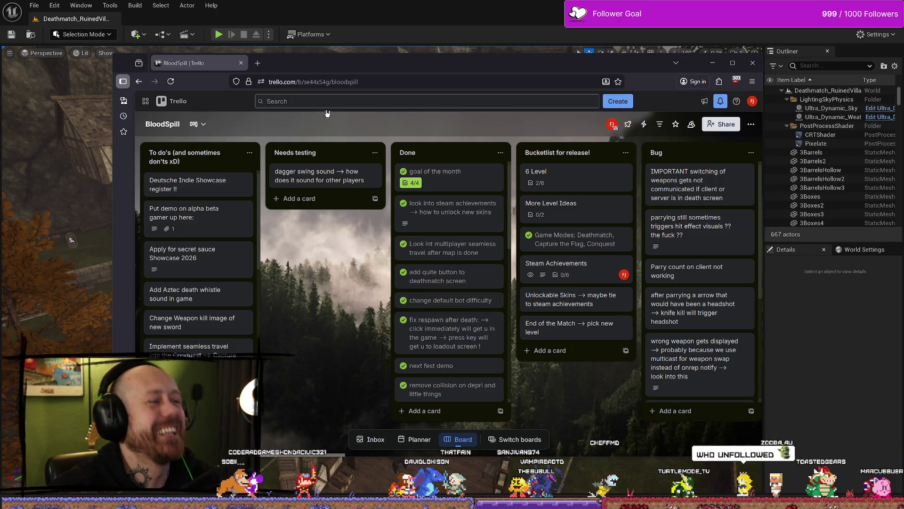
pyautogui.moveTo(326, 66); pyautogui.dragTo(453, 69)
pyautogui.click(471, 84)
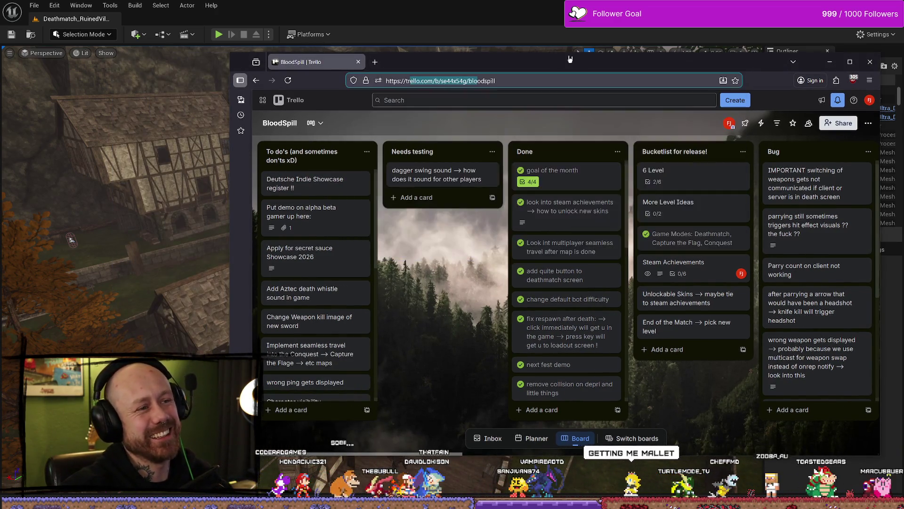
pyautogui.moveTo(589, 69); pyautogui.dragTo(498, 69)
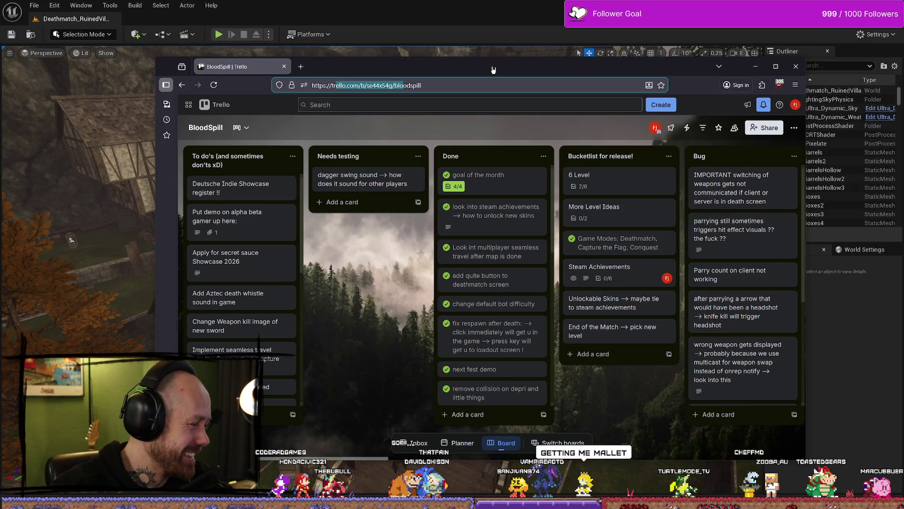
pyautogui.click(755, 66)
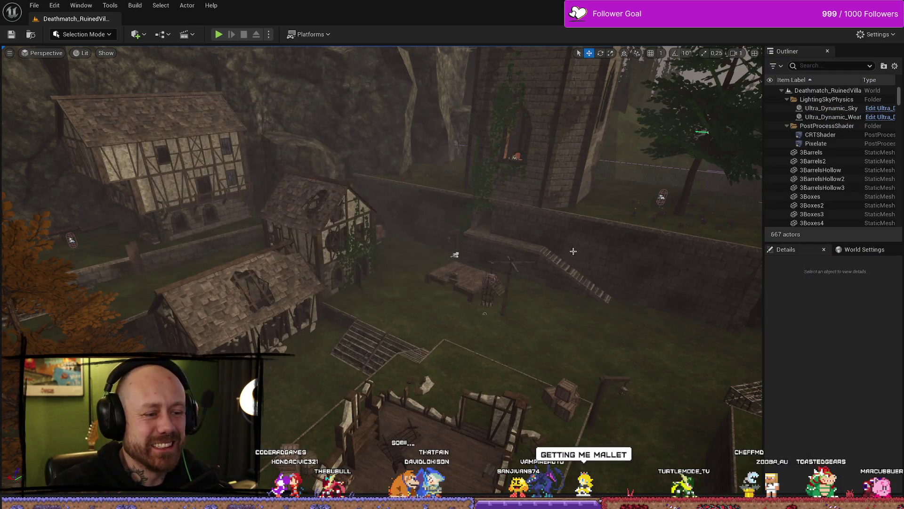
# Step: Start Play In Editor on Deathmatch_RuinedVillage and choose the crossbow loadout
pyautogui.scroll(5, 570, 255)
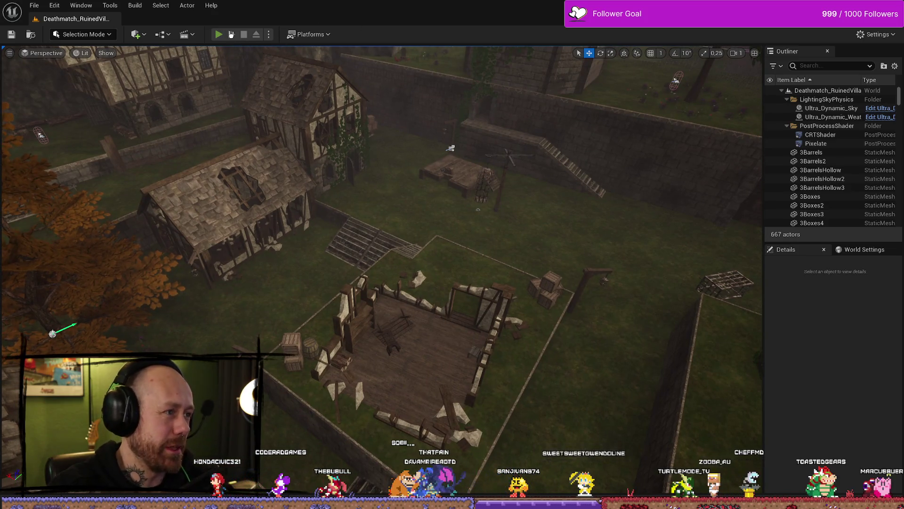
pyautogui.click(219, 34)
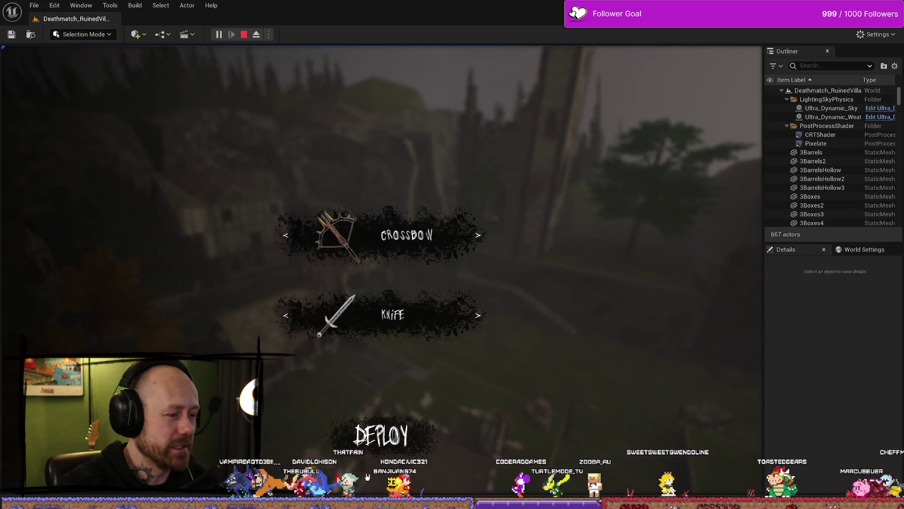
pyautogui.click(367, 477)
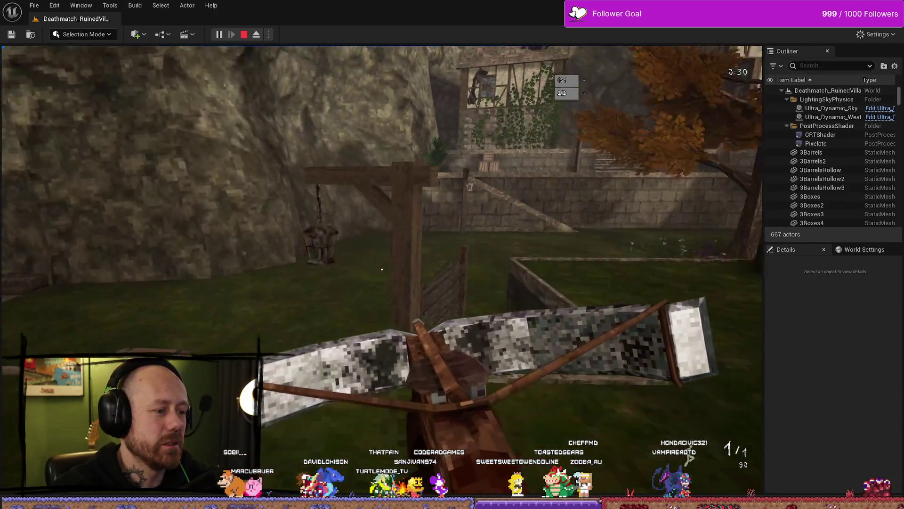
# Step: Walk up to the stone wall, firing and reloading the crossbow three times
pyautogui.moveTo(382, 269)
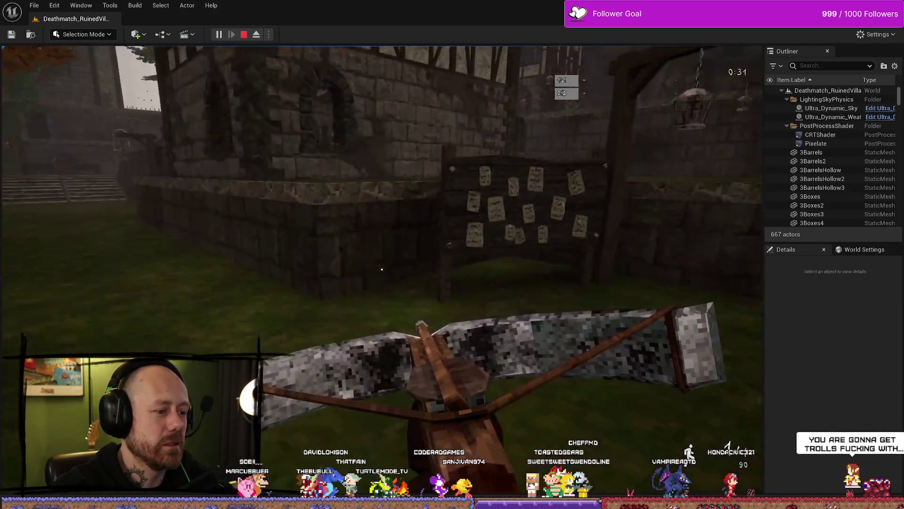
pyautogui.press('w')
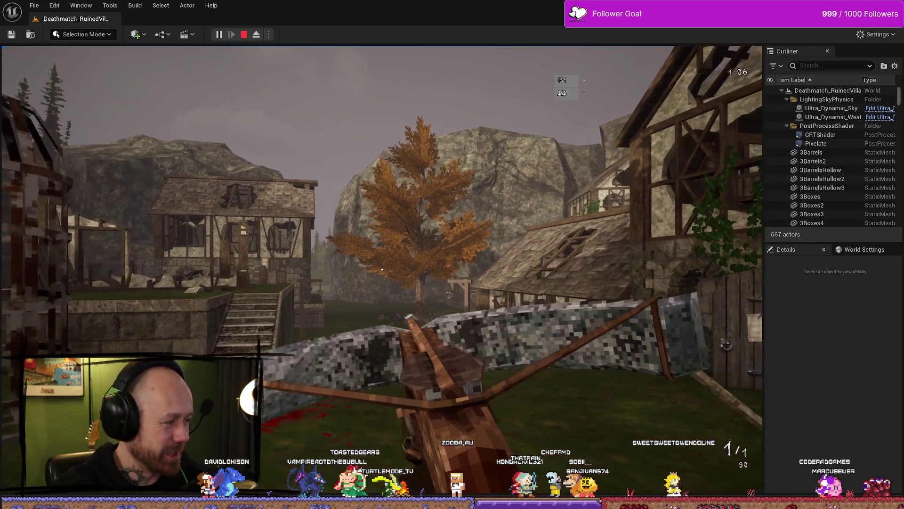
pyautogui.press('w')
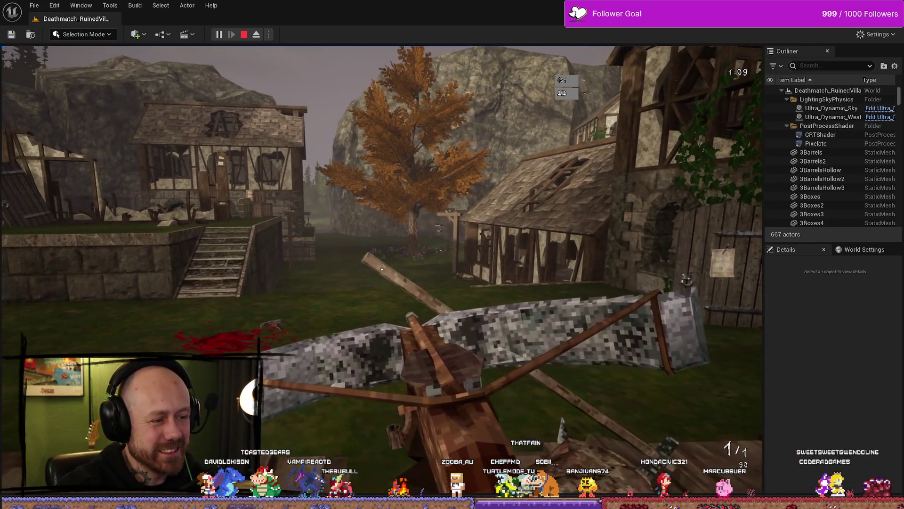
pyautogui.click(382, 269)
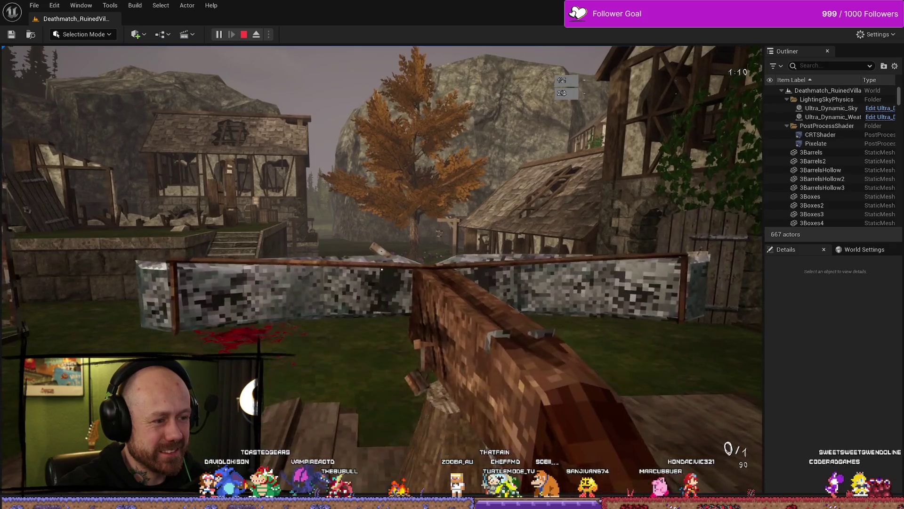
pyautogui.press('s')
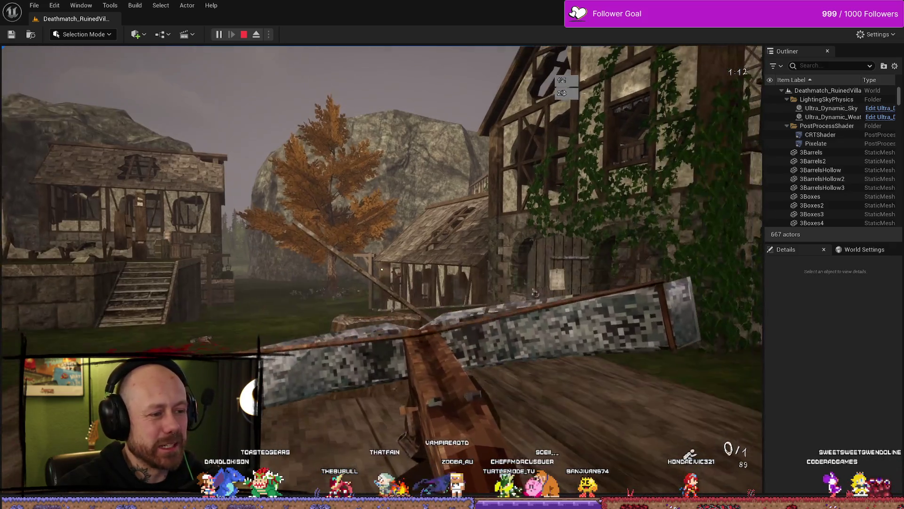
pyautogui.press('r')
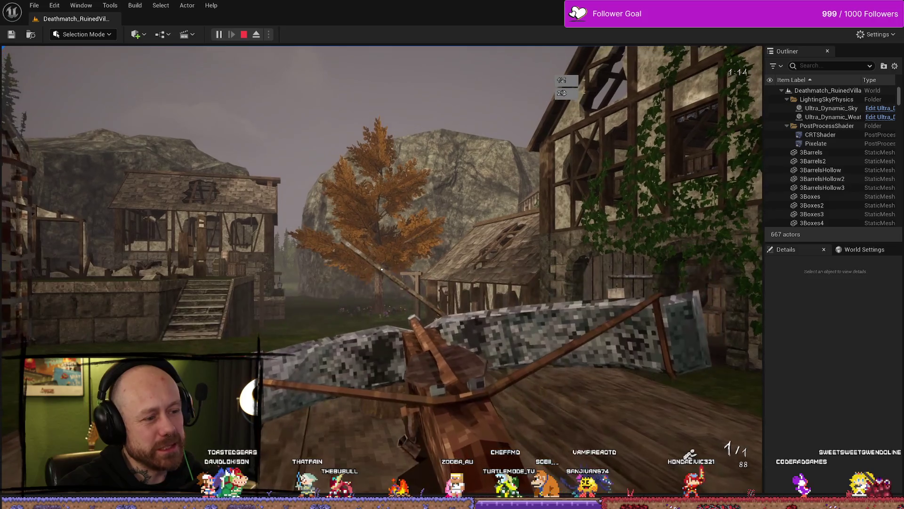
pyautogui.click(382, 269)
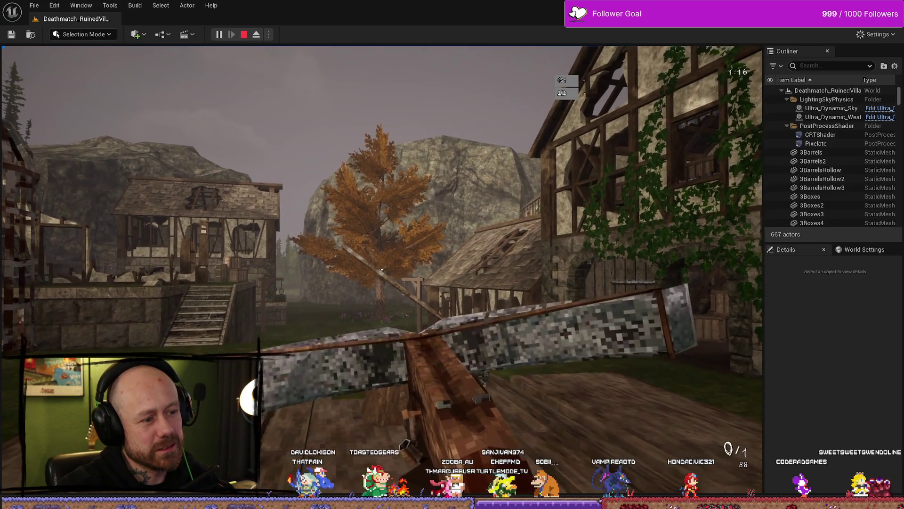
pyautogui.press('r')
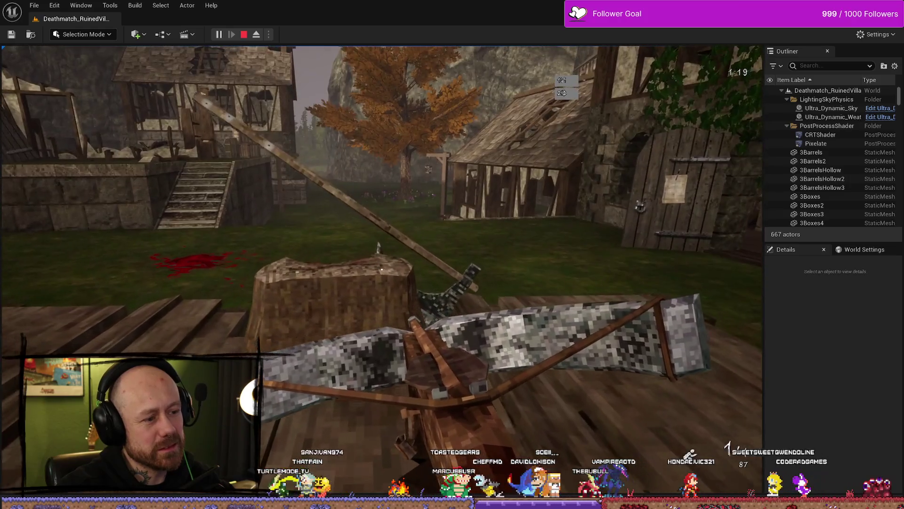
pyautogui.click(382, 270)
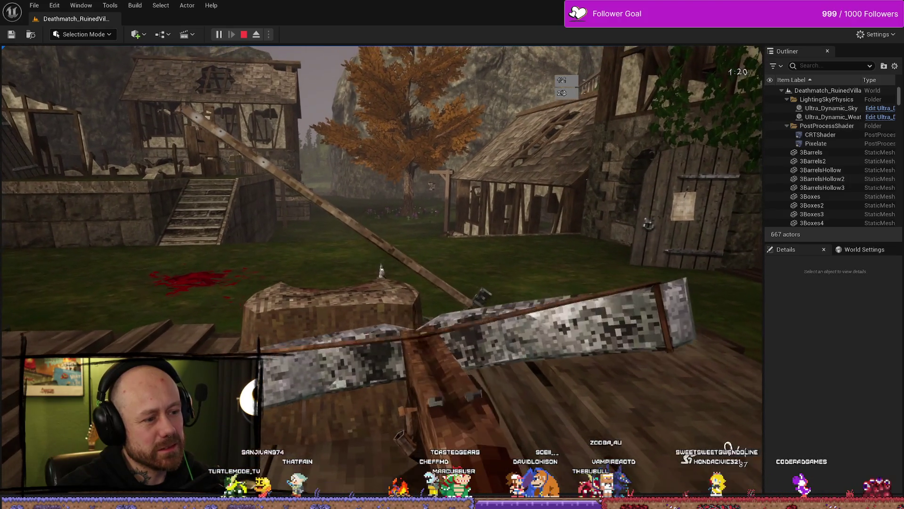
pyautogui.press('r')
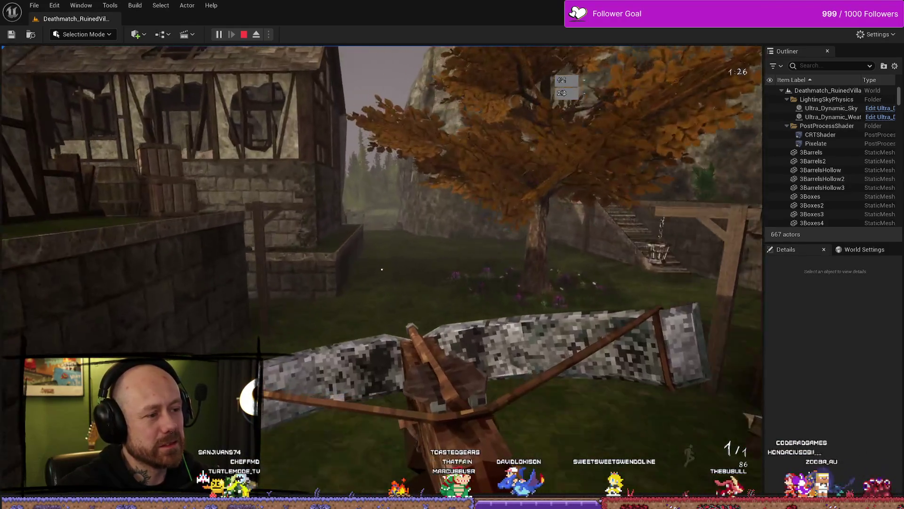
# Step: Sprint through the yard past the timber house, firing one more bolt, toward the stone stairs
pyautogui.press('shift')
pyautogui.click(381, 269)
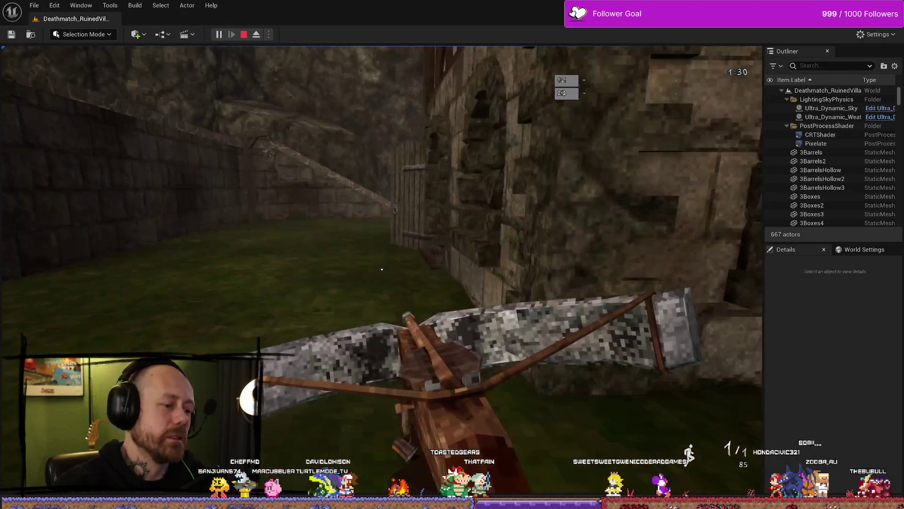
pyautogui.press('shift')
pyautogui.press('w')
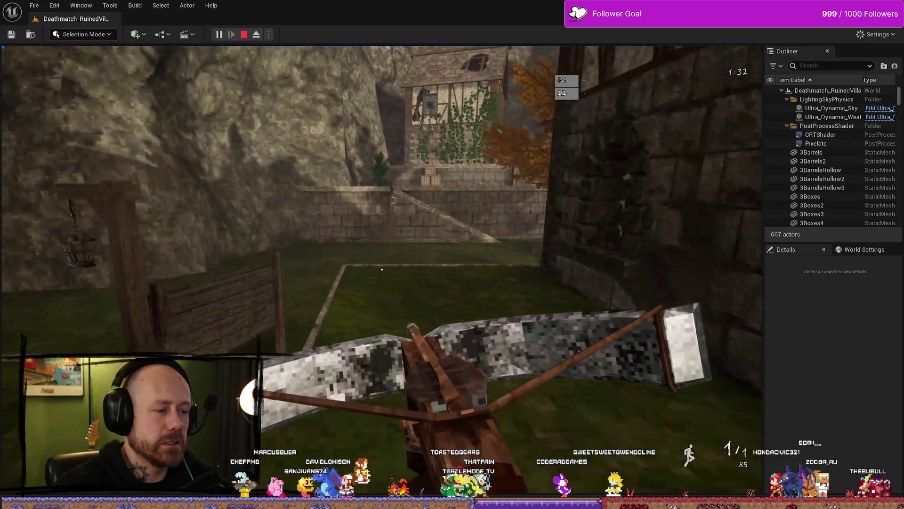
pyautogui.press('w')
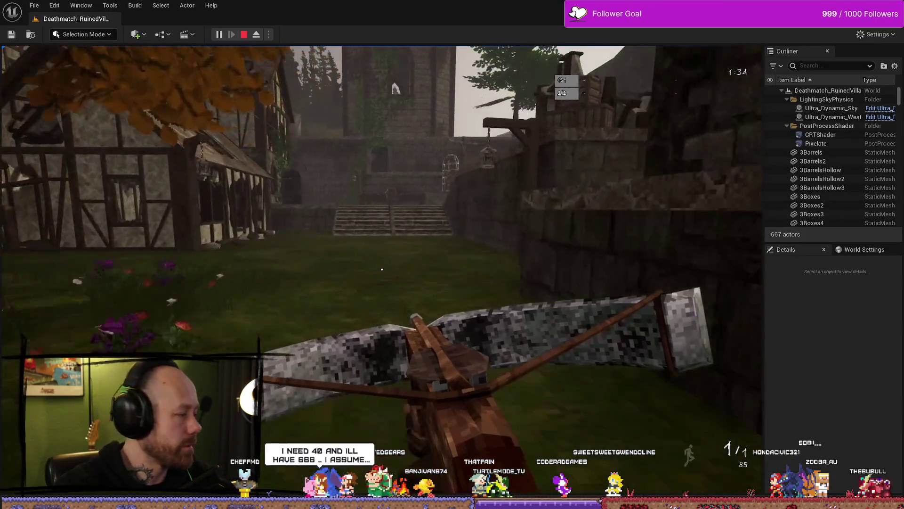
pyautogui.press('w')
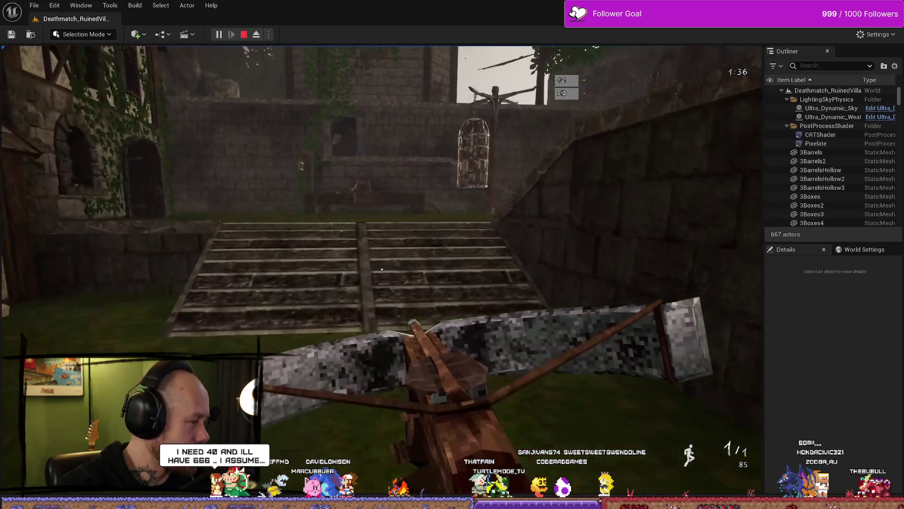
pyautogui.press('w')
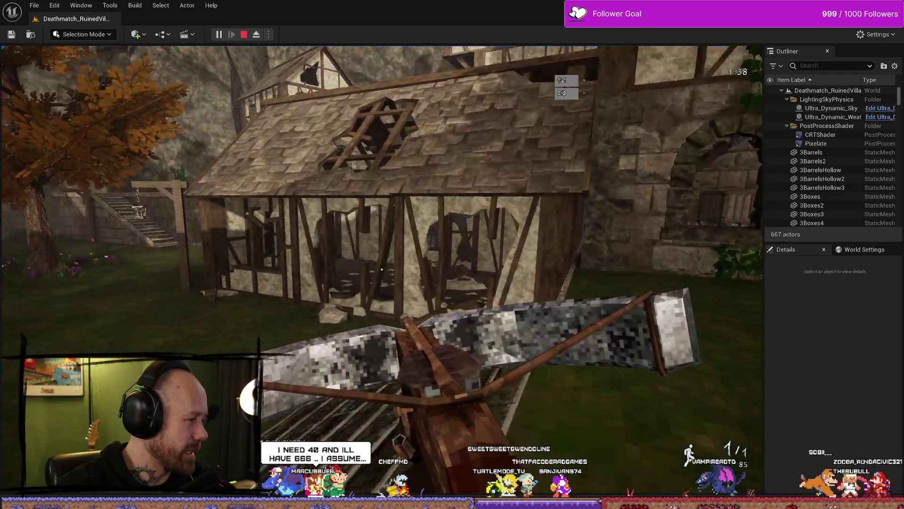
pyautogui.press('w')
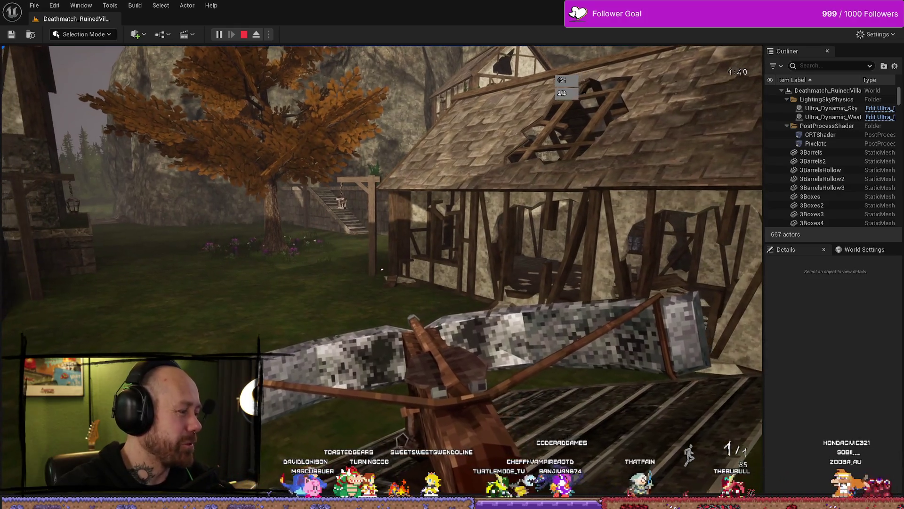
pyautogui.press('w')
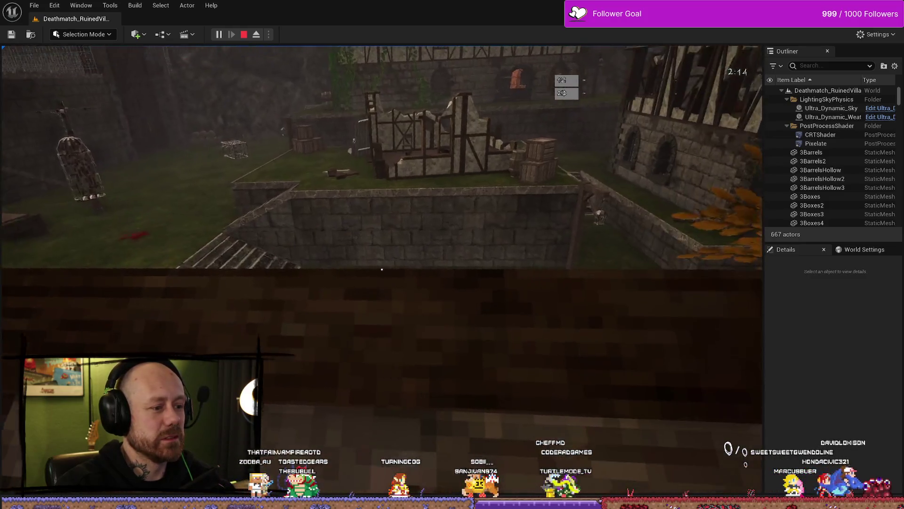
# Step: Swing the sword five times around the village, including at the wooden table, then stop play
pyautogui.click(381, 269)
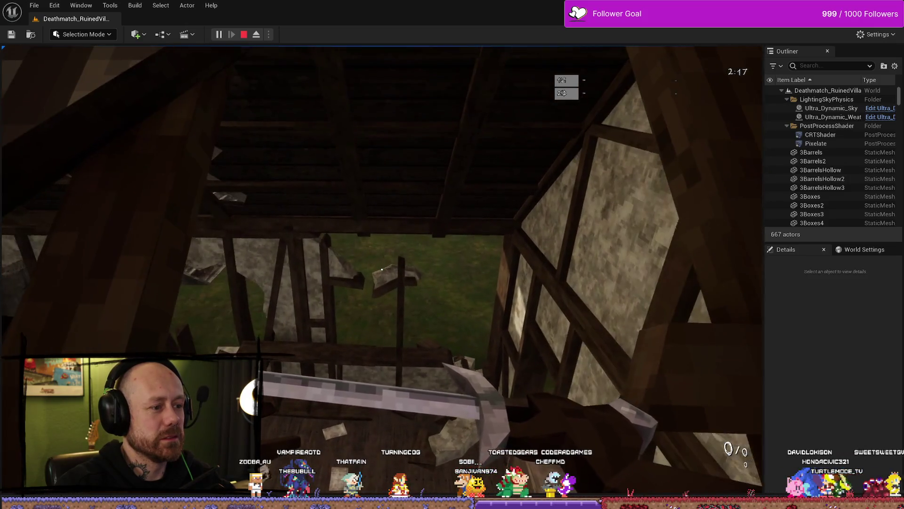
pyautogui.click(382, 270)
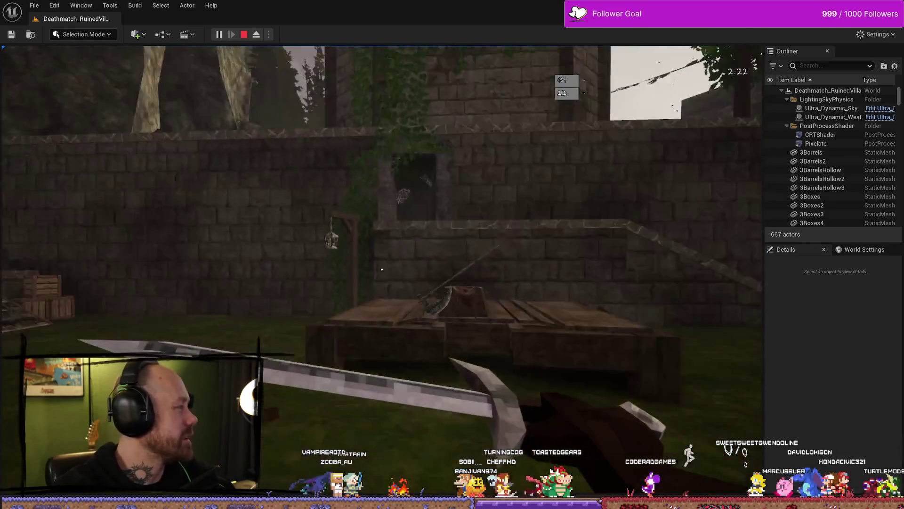
pyautogui.click(382, 270)
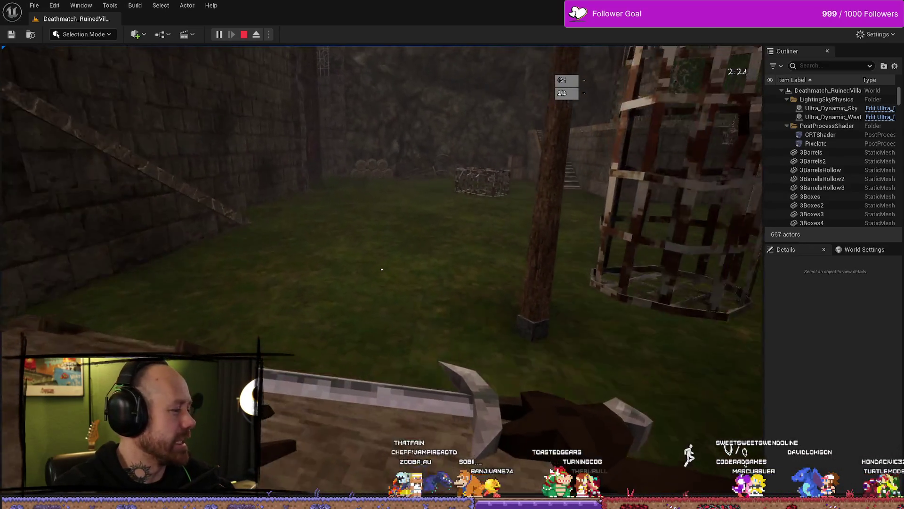
pyautogui.click(382, 269)
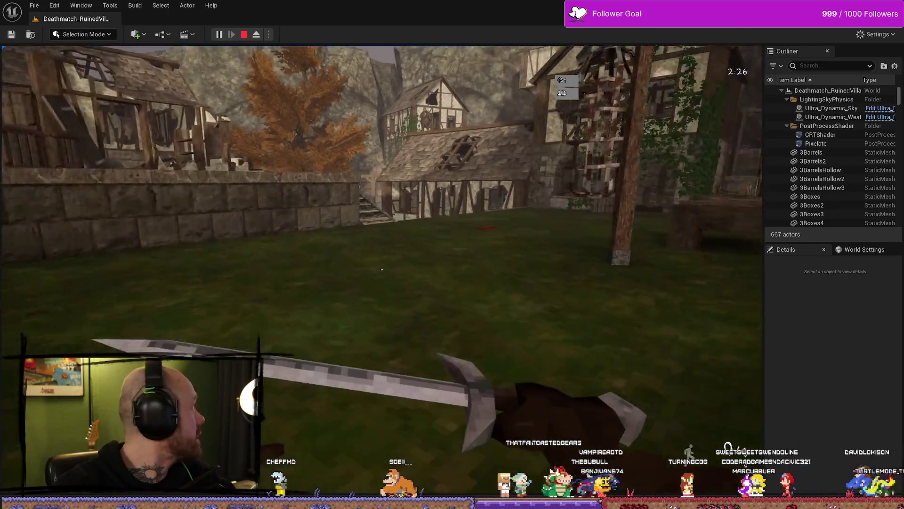
pyautogui.click(382, 269)
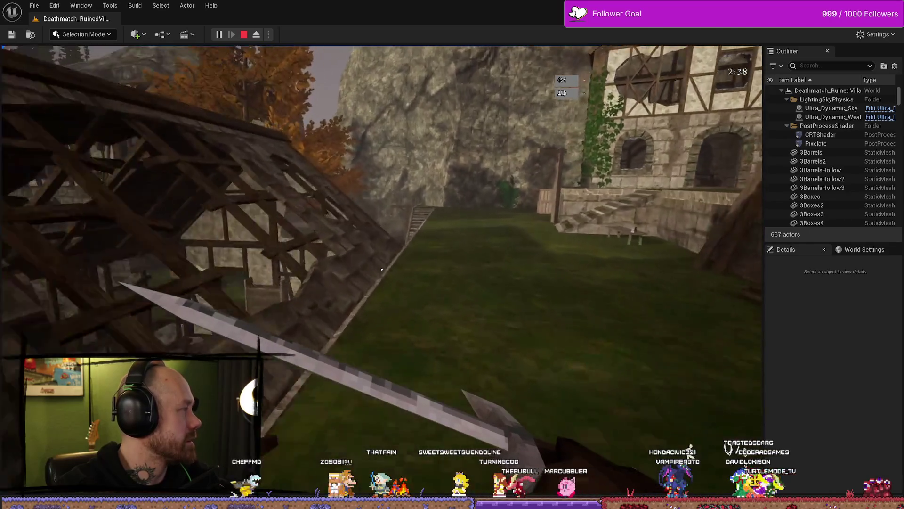
pyautogui.press('Escape')
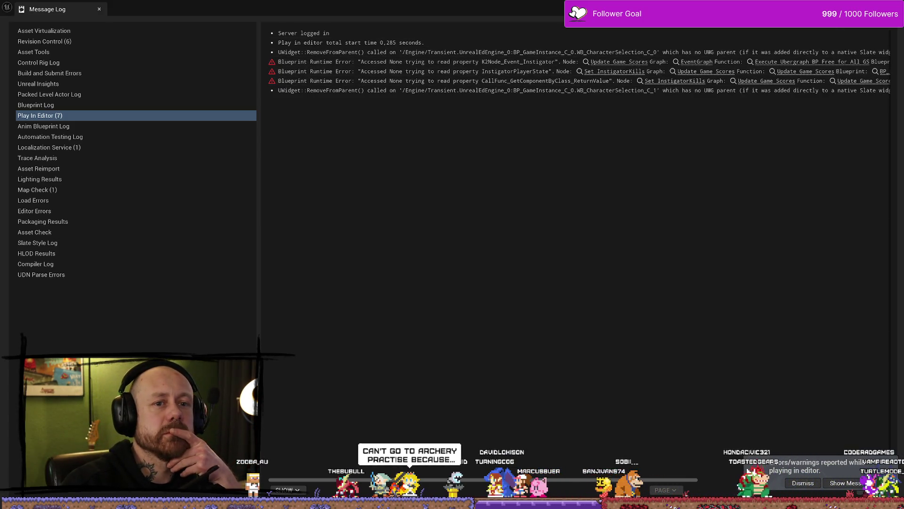
# Step: Close the Message Log after checking the 'Accessed None' errors, returning to the level viewport
pyautogui.click(507, 134)
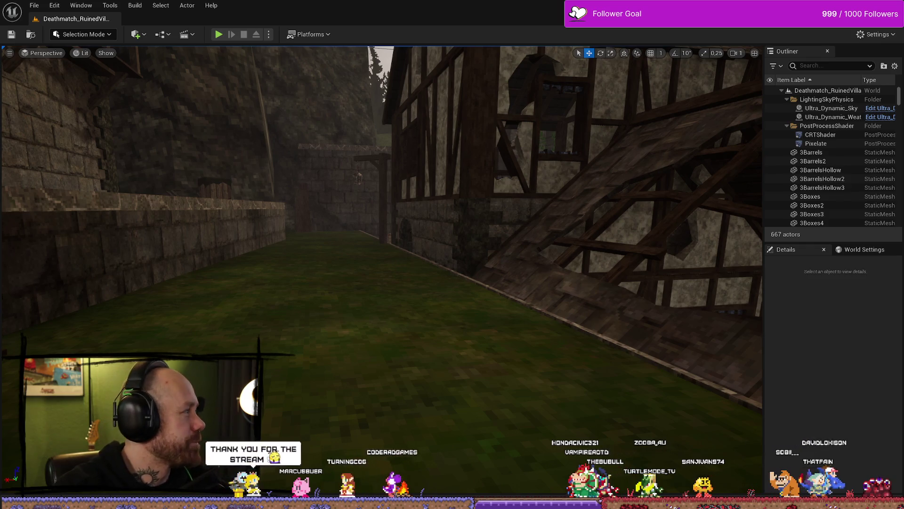
# Step: Switch to Spotify and pause the music that is playing
pyautogui.hotkey('alt', 'Tab')
pyautogui.click(394, 405)
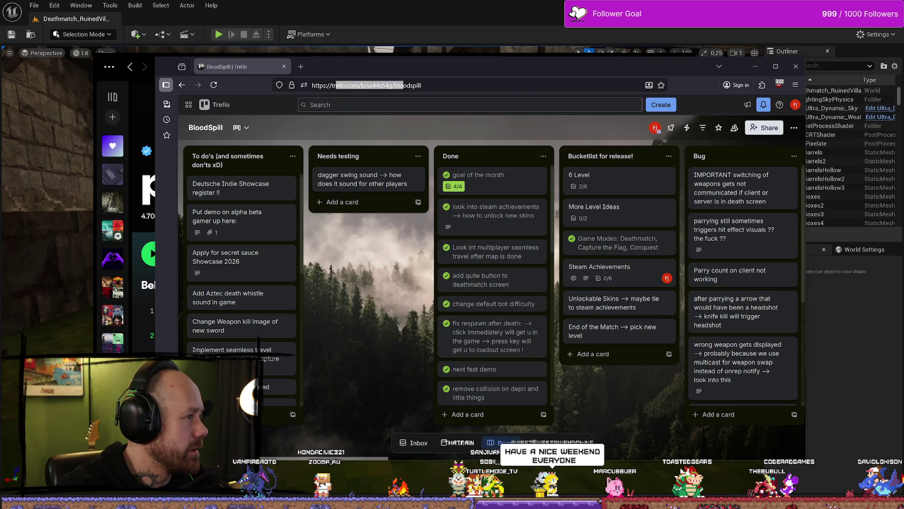
# Step: Look over the BloodSpill Trello board lists, then minimize the Firefox window
pyautogui.hotkey('alt', 'Tab')
pyautogui.hotkey('alt', 'Tab')
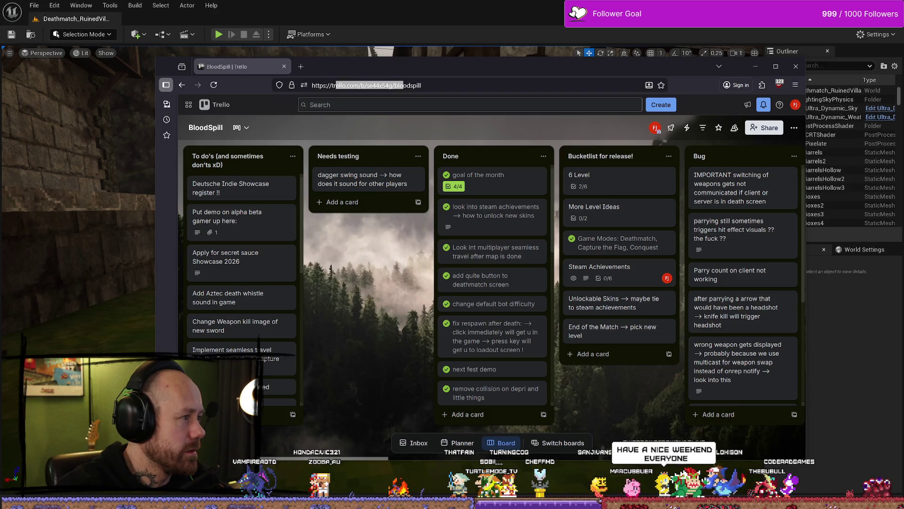
pyautogui.press('super+d')
pyautogui.press('super+d')
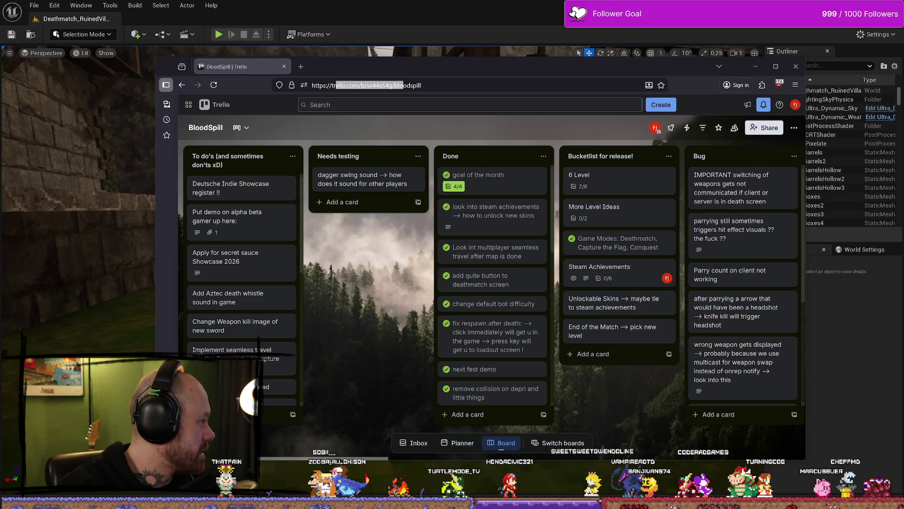
pyautogui.moveTo(547, 327)
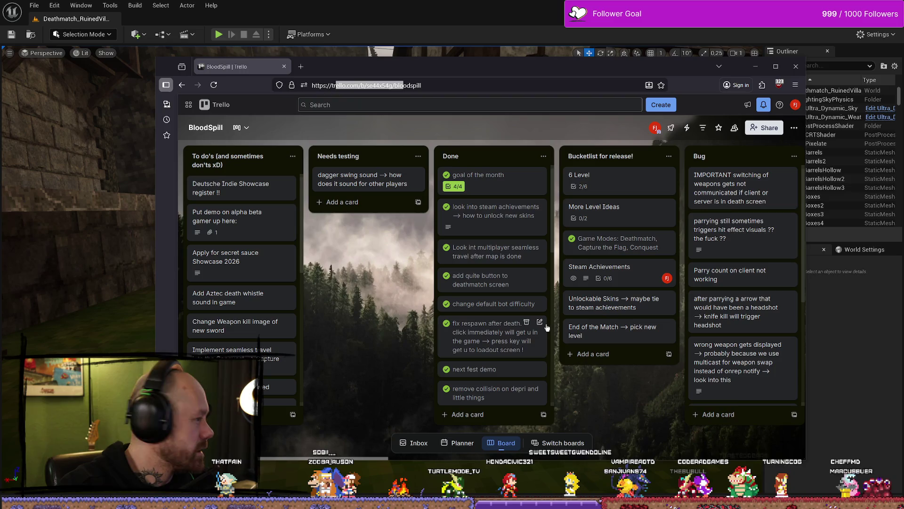
pyautogui.click(752, 68)
# Step: Play 'pay your parking tickets' by prisms at a lower volume and minimize Spotify
pyautogui.hotkey('alt', 'Tab')
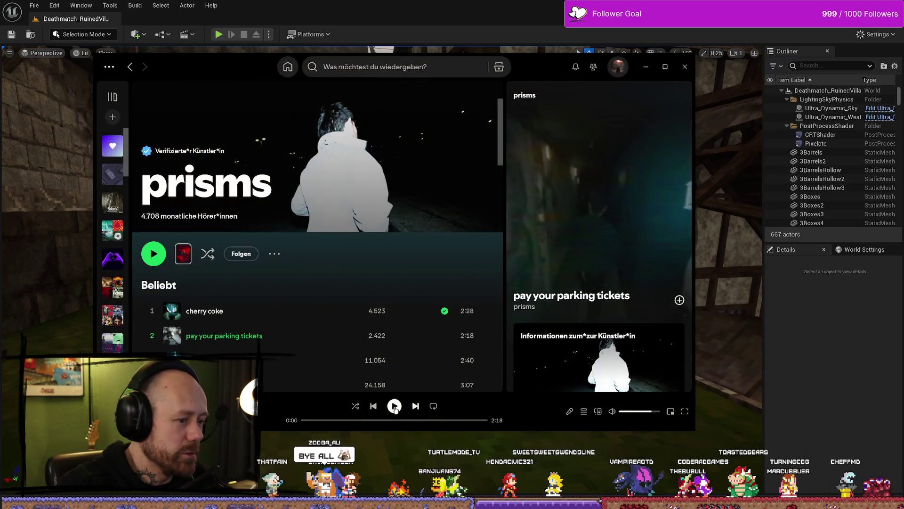
pyautogui.press('space')
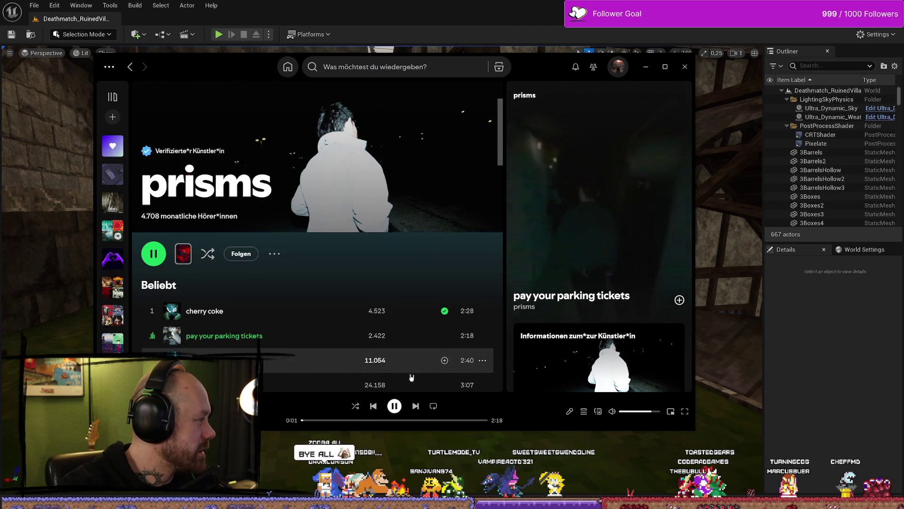
pyautogui.moveTo(650, 413); pyautogui.dragTo(639, 412)
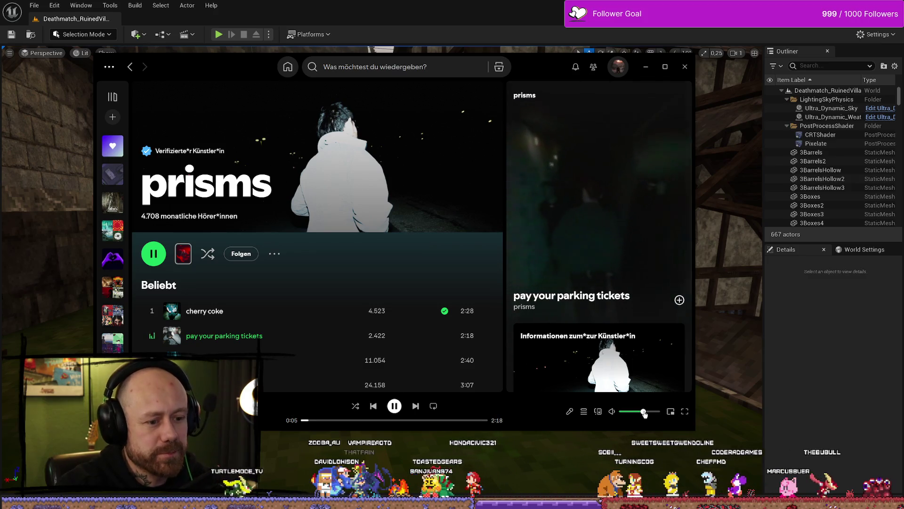
pyautogui.moveTo(553, 75); pyautogui.dragTo(491, 92)
pyautogui.click(583, 83)
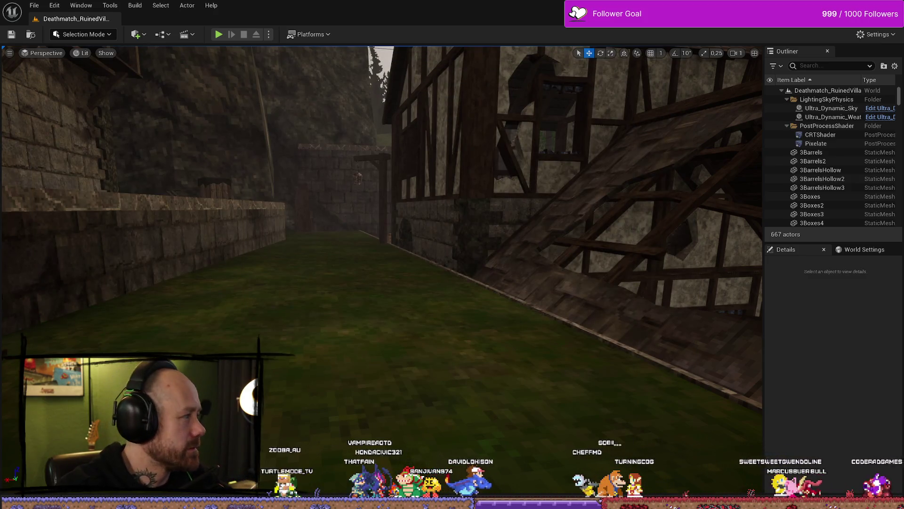